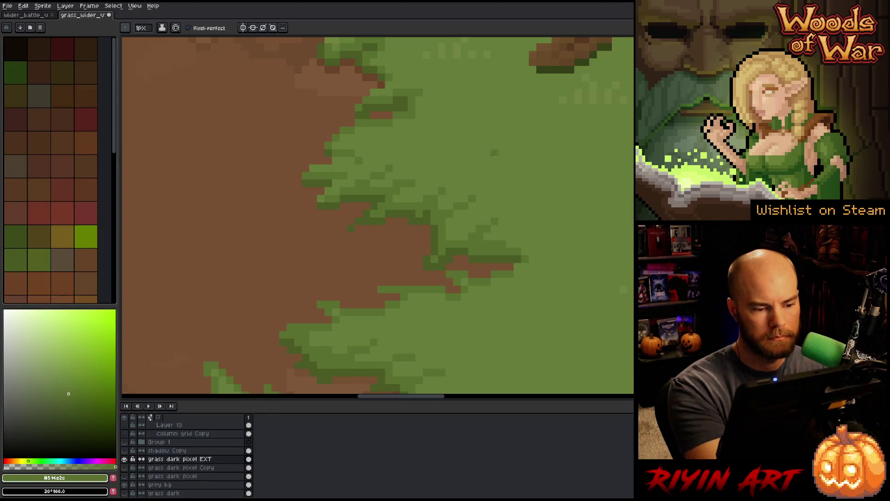
- Sample the dark grass green and the brown dirt colour from the grass edge
{"action": "scroll", "coordinate": [522, 238], "scroll_direction": "down", "scroll_amount": 3}
{"action": "scroll", "coordinate": [385, 193], "scroll_direction": "up", "scroll_amount": 1}
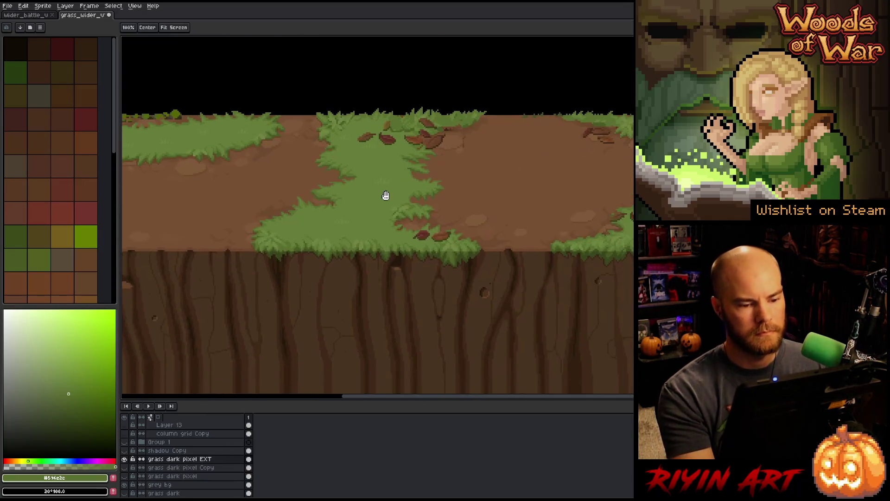
{"action": "scroll", "coordinate": [349, 180], "scroll_direction": "up", "scroll_amount": 3}
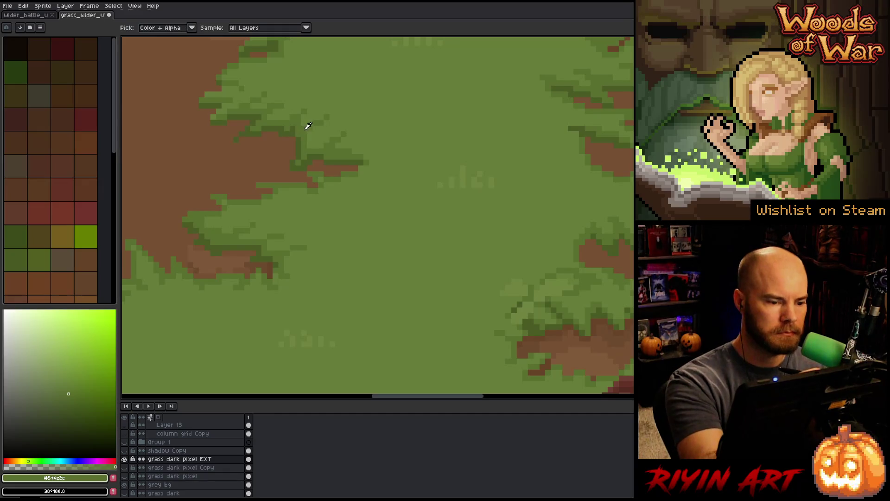
{"action": "scroll", "coordinate": [435, 123], "scroll_direction": "down", "scroll_amount": 3}
{"action": "scroll", "coordinate": [435, 123], "scroll_direction": "up", "scroll_amount": 4}
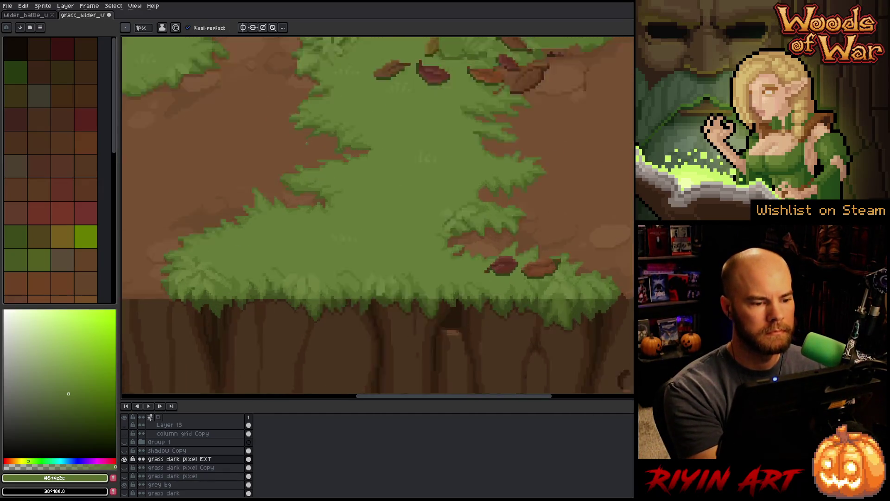
{"action": "key", "text": "alt"}
{"action": "left_click", "coordinate": [435, 123]}
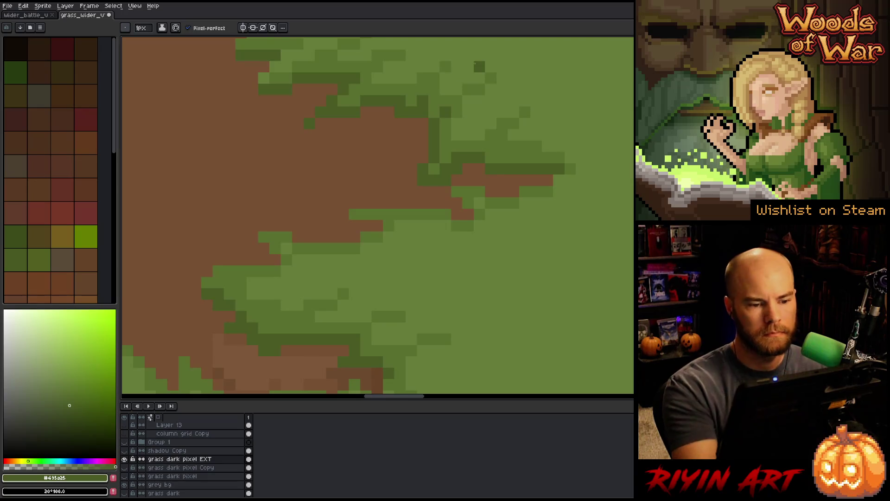
{"action": "scroll", "coordinate": [435, 122], "scroll_direction": "down", "scroll_amount": 3}
{"action": "mouse_move", "coordinate": [458, 190]}
{"action": "left_mouse_down"}
{"action": "mouse_move", "coordinate": [458, 261]}
{"action": "mouse_move", "coordinate": [436, 289]}
{"action": "left_mouse_up"}
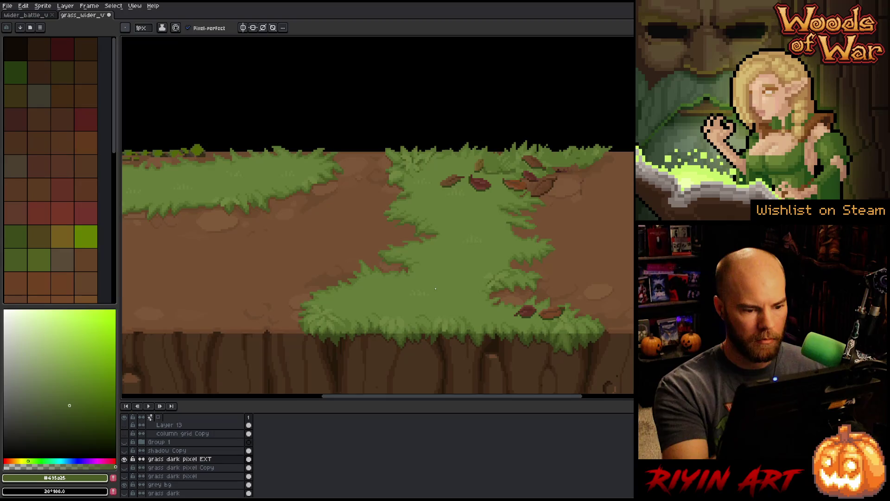
{"action": "scroll", "coordinate": [435, 288], "scroll_direction": "up", "scroll_amount": 4}
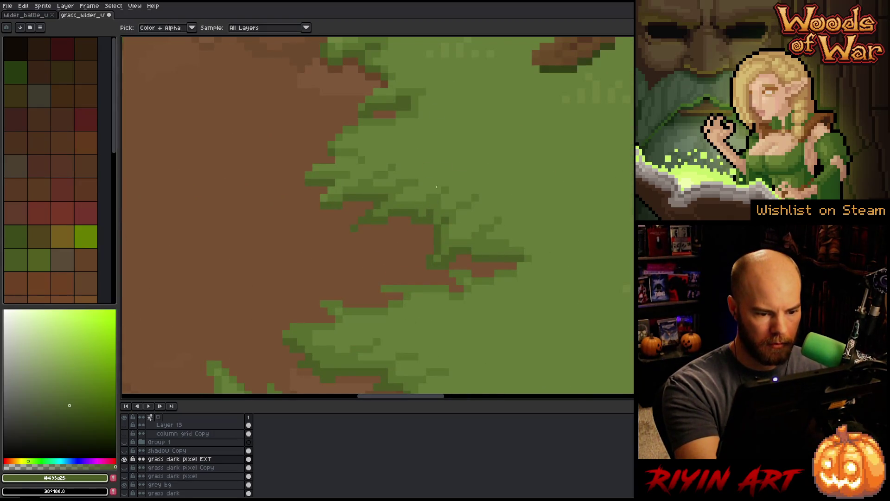
{"action": "left_click", "coordinate": [433, 220], "text": "alt"}
{"action": "left_click", "coordinate": [430, 227], "text": "alt"}
{"action": "left_click", "coordinate": [415, 232], "text": "alt"}
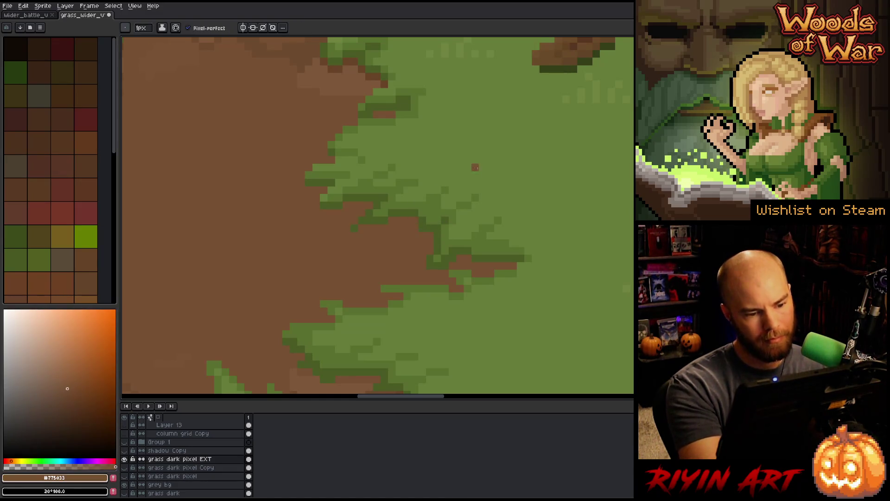
{"action": "left_click", "coordinate": [423, 206], "text": "alt"}
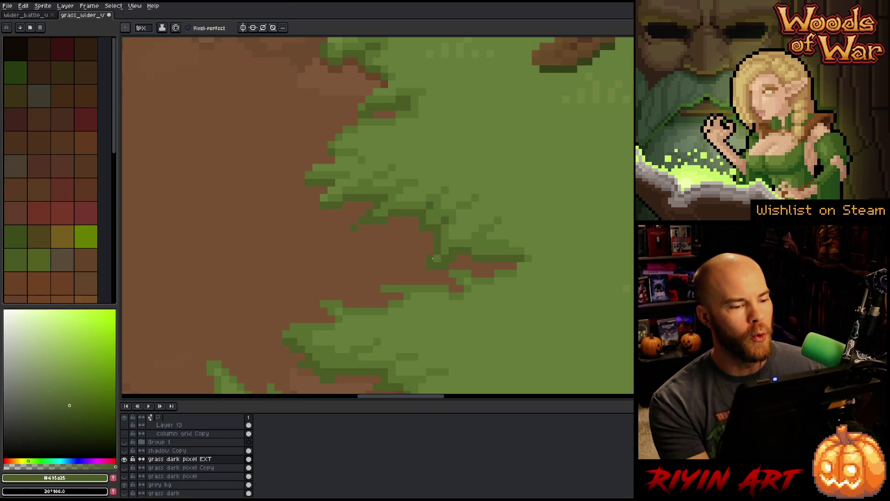
- Compare the mid, light and darkest grass greens by sampling them from the grass
{"action": "left_click", "coordinate": [491, 242], "text": "alt"}
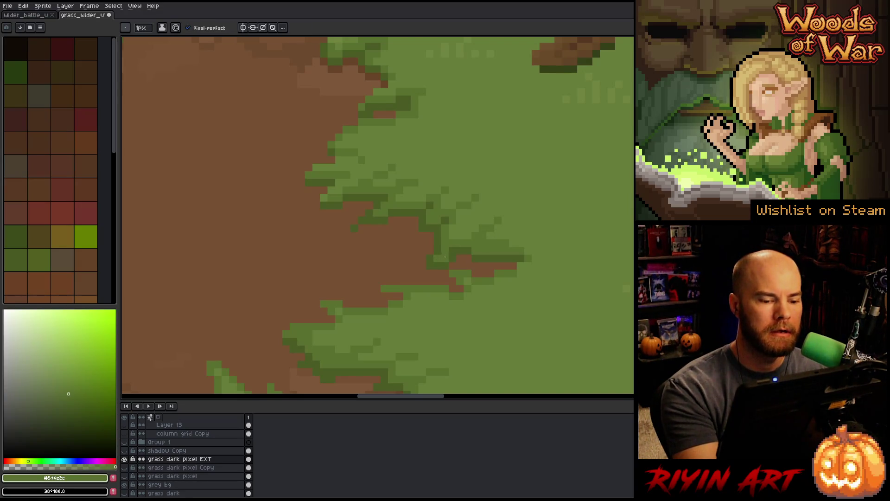
{"action": "left_click", "coordinate": [450, 243], "text": "alt"}
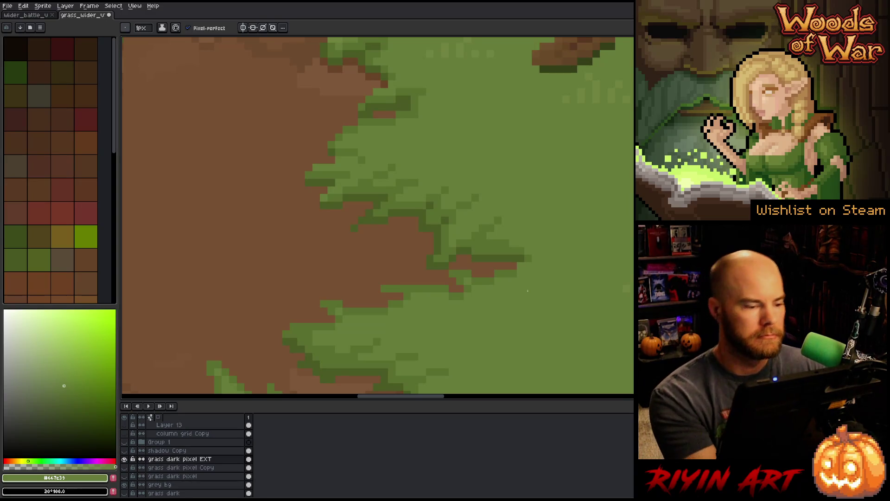
{"action": "left_click", "coordinate": [338, 191], "text": "alt"}
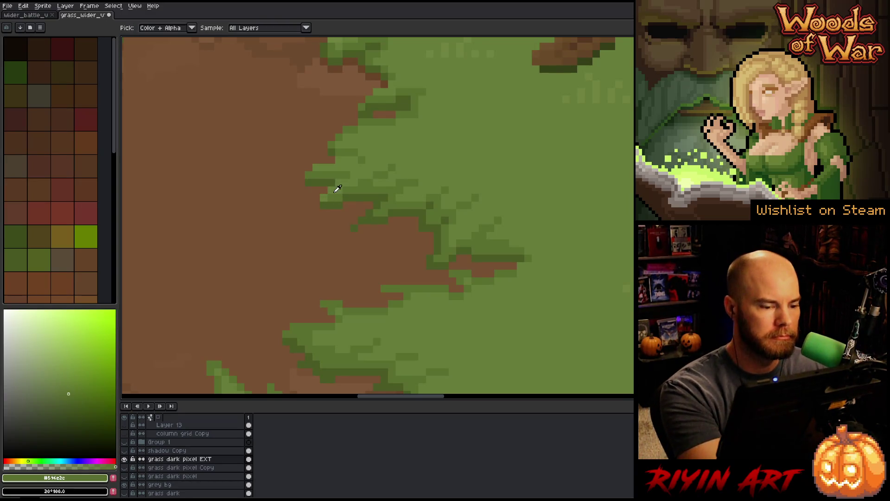
{"action": "left_click", "coordinate": [335, 191], "text": "alt"}
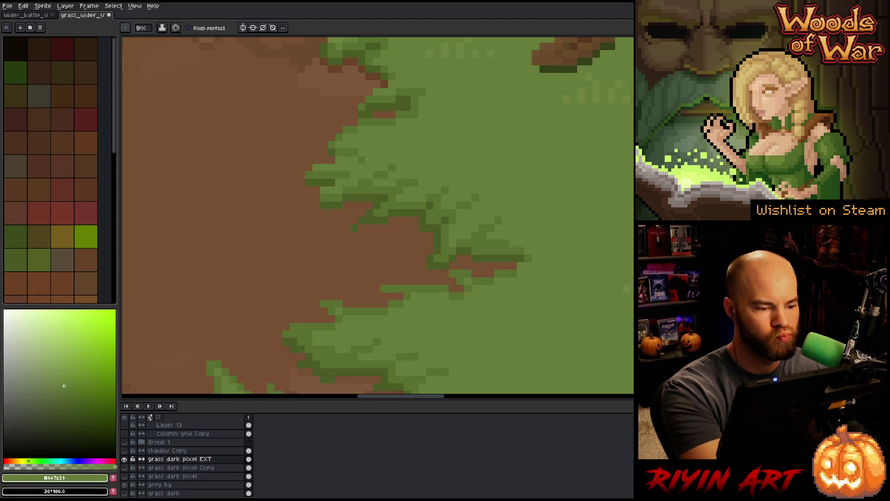
{"action": "left_click", "coordinate": [318, 204], "text": "alt"}
{"action": "left_click", "coordinate": [332, 193], "text": "alt"}
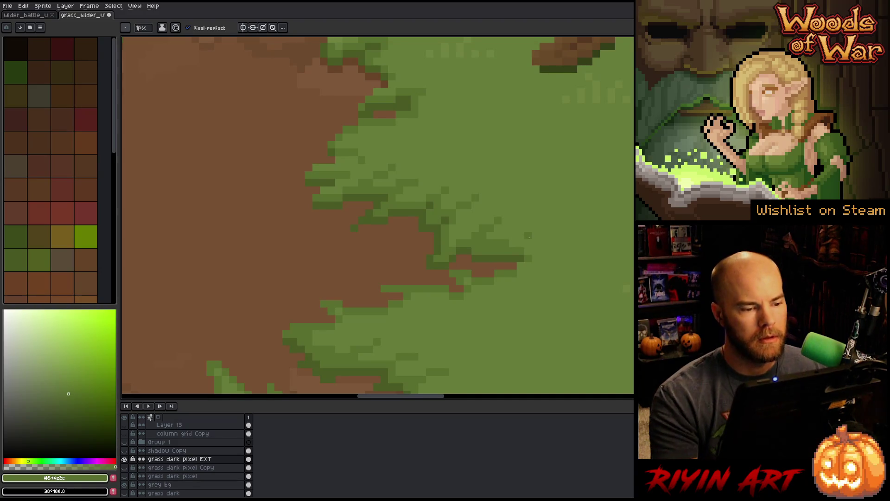
{"action": "key", "text": "alt"}
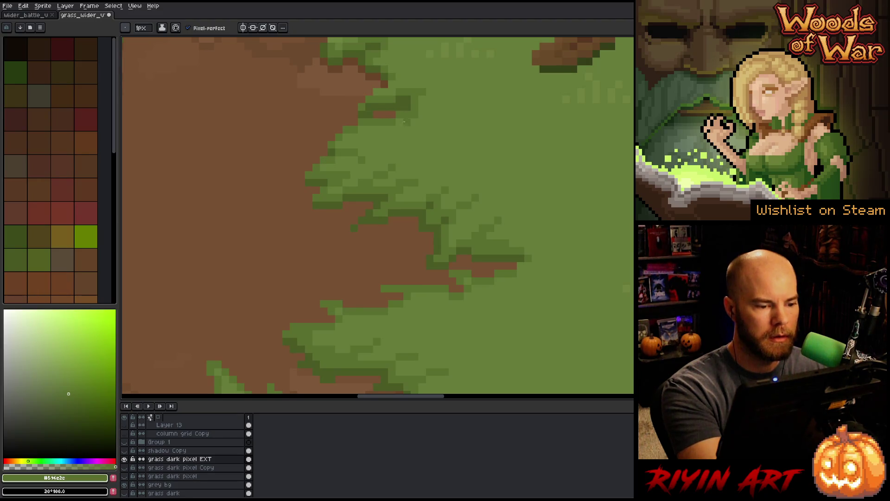
- Paint the stray dirt pixels at the grass edge in mid grass green
{"action": "left_click_drag", "start_coordinate": [422, 124], "coordinate": [440, 240]}
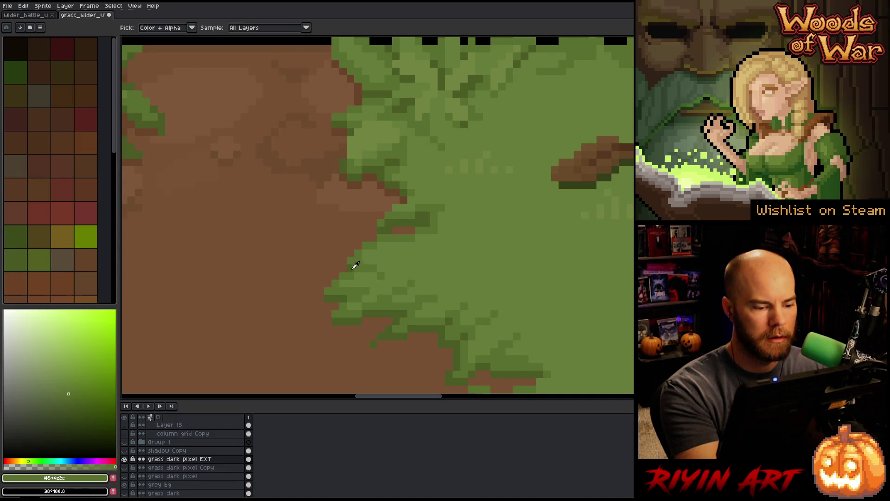
{"action": "left_click", "coordinate": [345, 264], "text": "alt"}
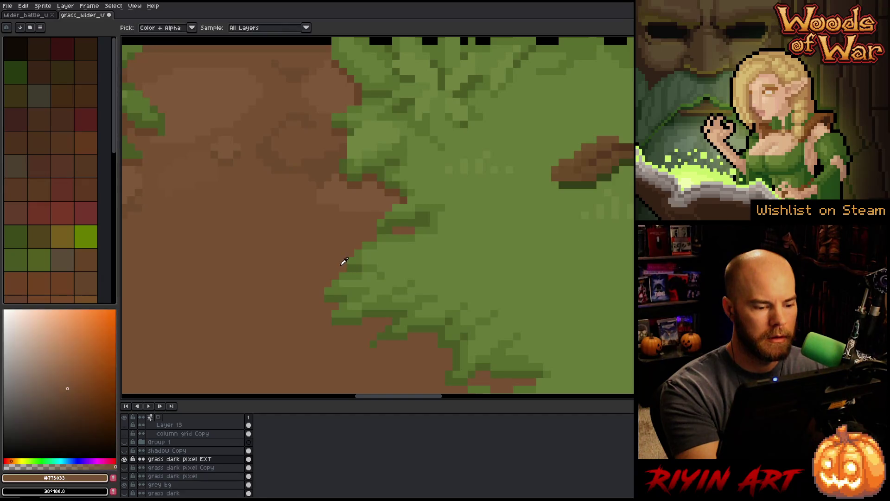
{"action": "left_click", "coordinate": [448, 244], "text": "alt"}
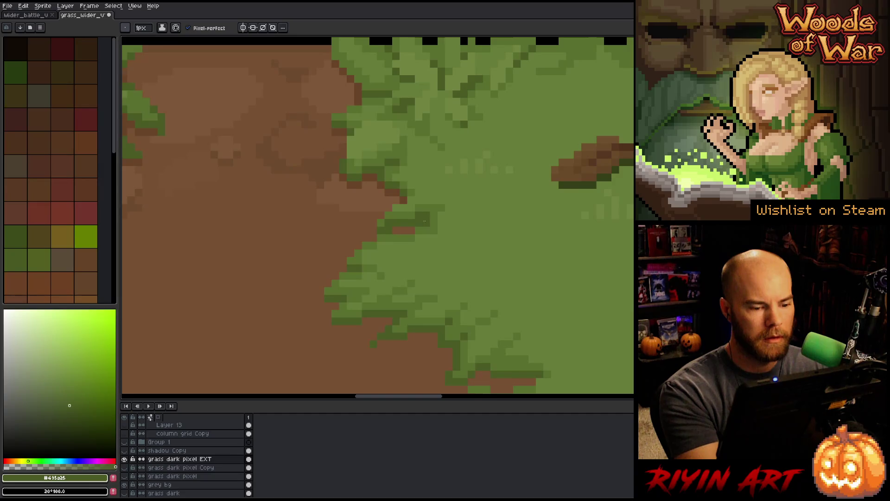
{"action": "left_click", "coordinate": [397, 231], "text": "alt"}
{"action": "left_click_drag", "start_coordinate": [397, 232], "coordinate": [412, 235]}
{"action": "left_click", "coordinate": [435, 238], "text": "alt"}
{"action": "left_click_drag", "start_coordinate": [474, 243], "coordinate": [453, 307]}
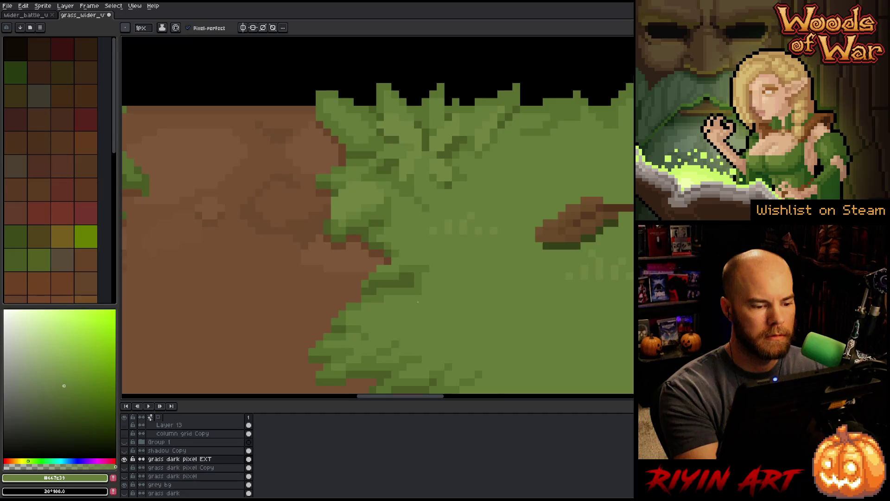
- Sample the dirt brown and Magic Wand-select the brown dirt area
{"action": "left_click", "coordinate": [386, 258], "text": "alt"}
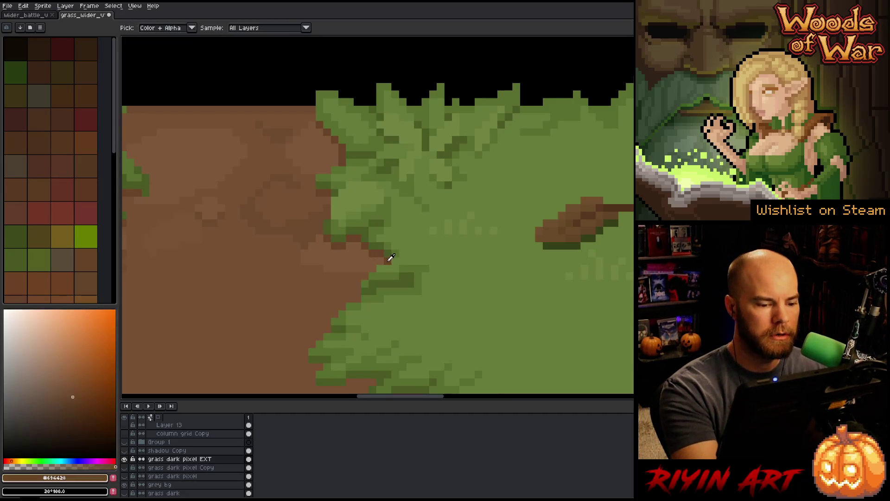
{"action": "left_click_drag", "start_coordinate": [388, 258], "coordinate": [521, 99]}
{"action": "left_click_drag", "start_coordinate": [464, 178], "coordinate": [343, 147]}
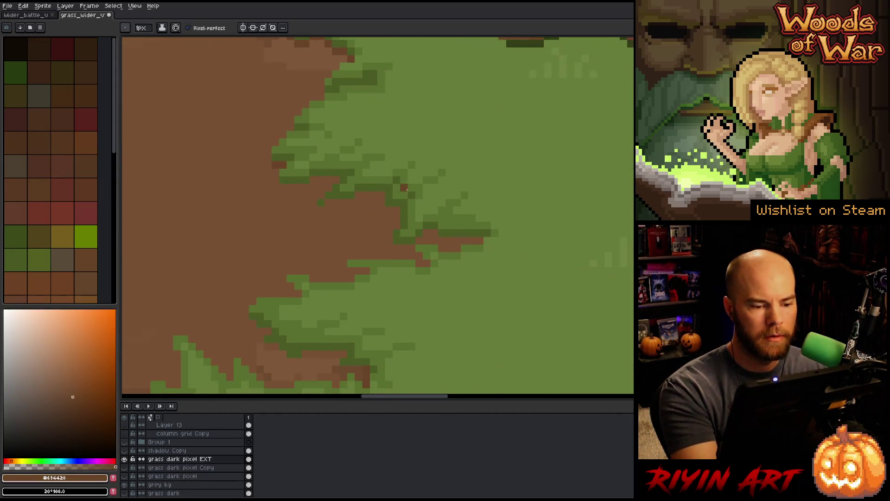
{"action": "left_click", "coordinate": [319, 173]}
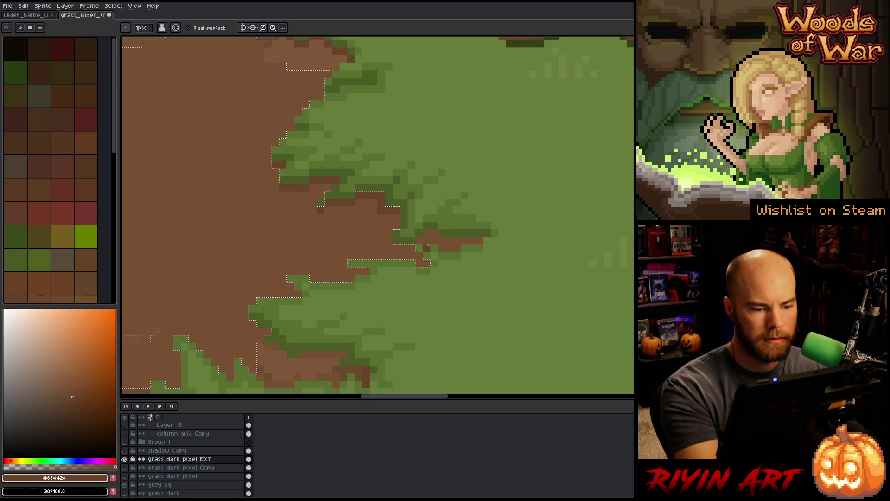
- Add another dirt patch to the selection and paint a short brown stroke on the dirt
{"action": "left_click", "coordinate": [430, 233]}
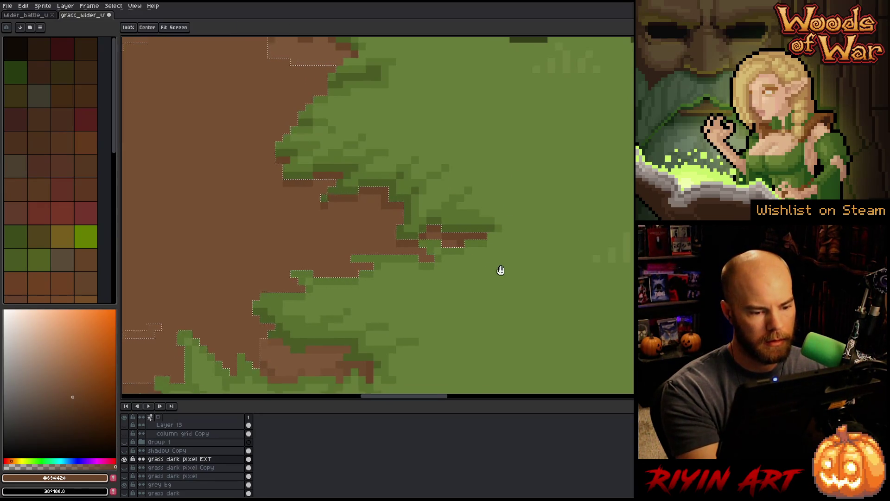
{"action": "left_click_drag", "start_coordinate": [493, 280], "coordinate": [542, 204]}
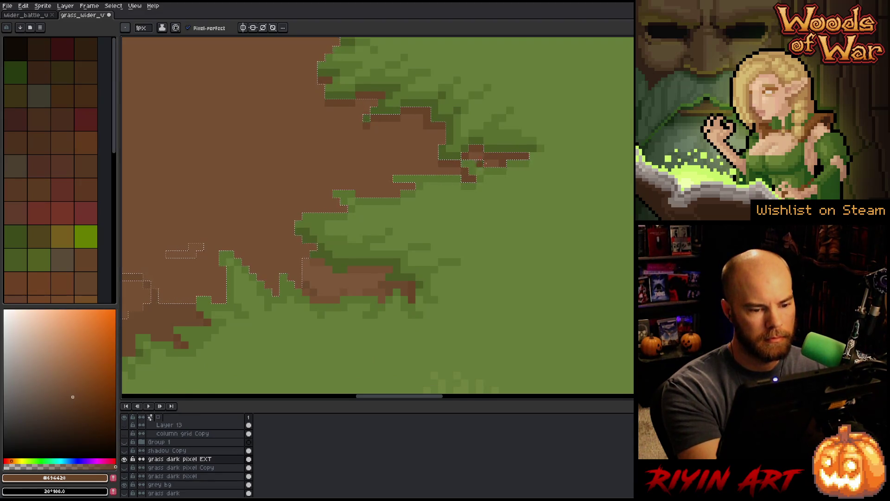
{"action": "left_click_drag", "start_coordinate": [486, 219], "coordinate": [513, 198]}
{"action": "left_click_drag", "start_coordinate": [423, 165], "coordinate": [440, 166]}
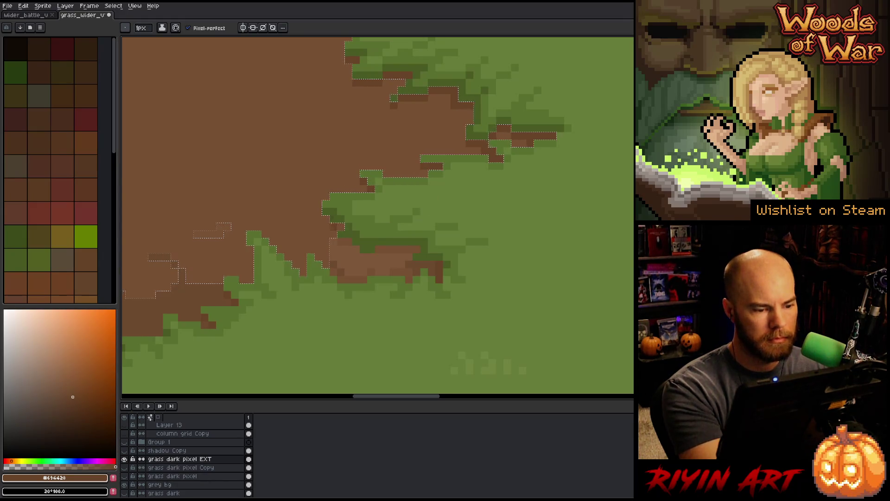
- Clear the selection and draw a dark brown shadow row beneath the grass edge
{"action": "key", "text": "ctrl+d"}
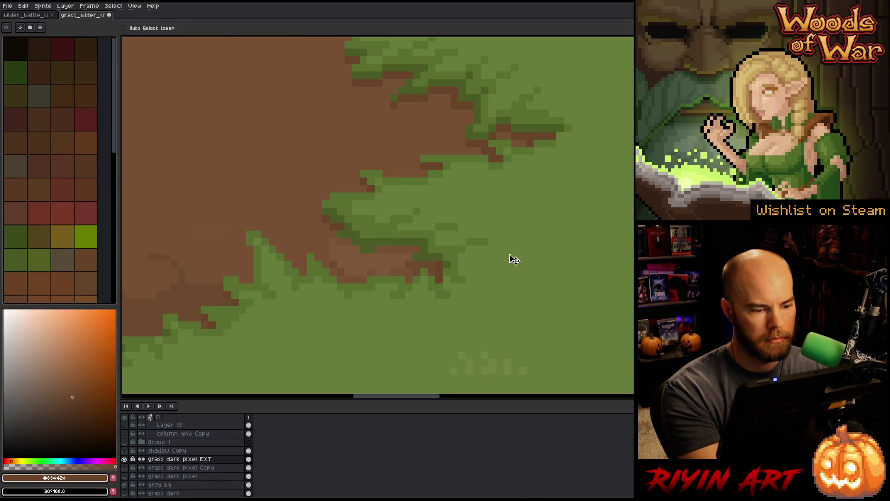
{"action": "left_click", "coordinate": [356, 249]}
{"action": "left_click_drag", "start_coordinate": [378, 250], "coordinate": [420, 249]}
{"action": "key", "text": "ctrl+z"}
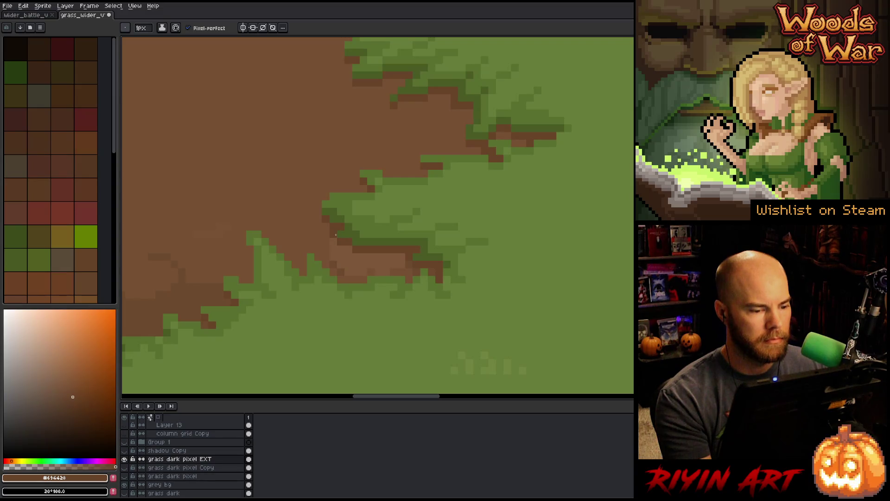
{"action": "scroll", "coordinate": [335, 235], "scroll_direction": "down", "scroll_amount": 5}
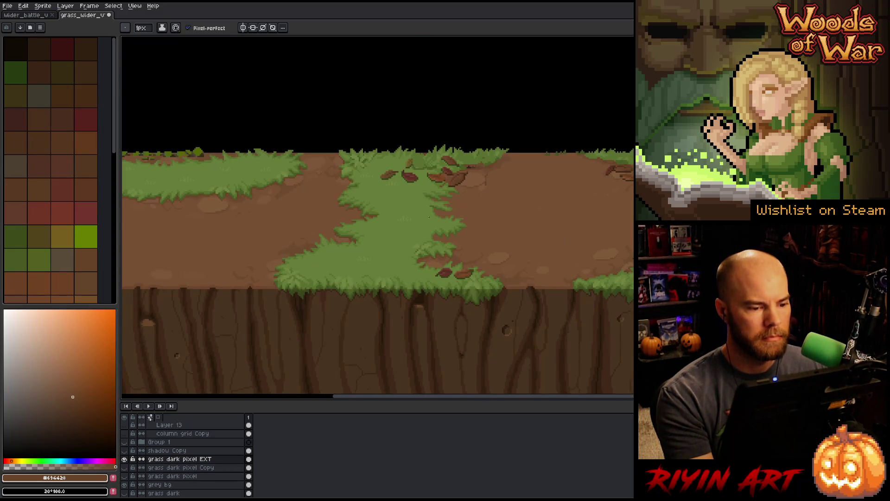
- Swap the colours so dirt brown becomes the main drawing colour
{"action": "scroll", "coordinate": [380, 200], "scroll_direction": "up", "scroll_amount": 3}
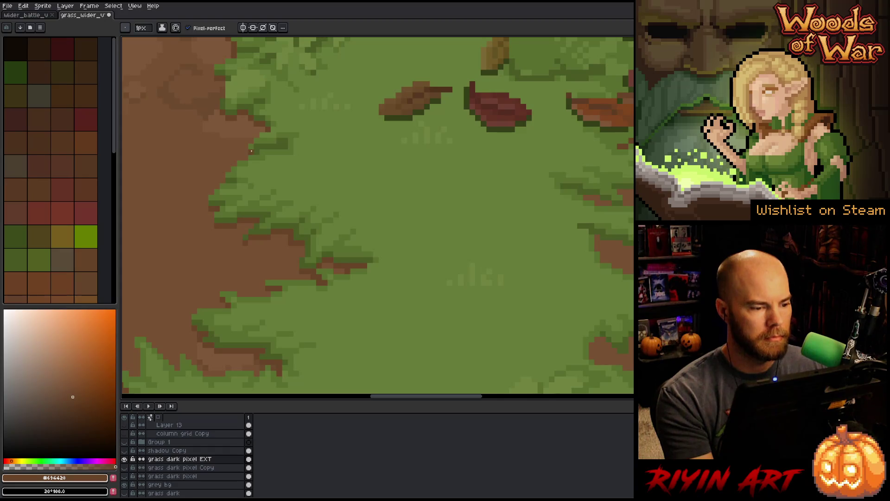
{"action": "scroll", "coordinate": [297, 158], "scroll_direction": "down", "scroll_amount": 4}
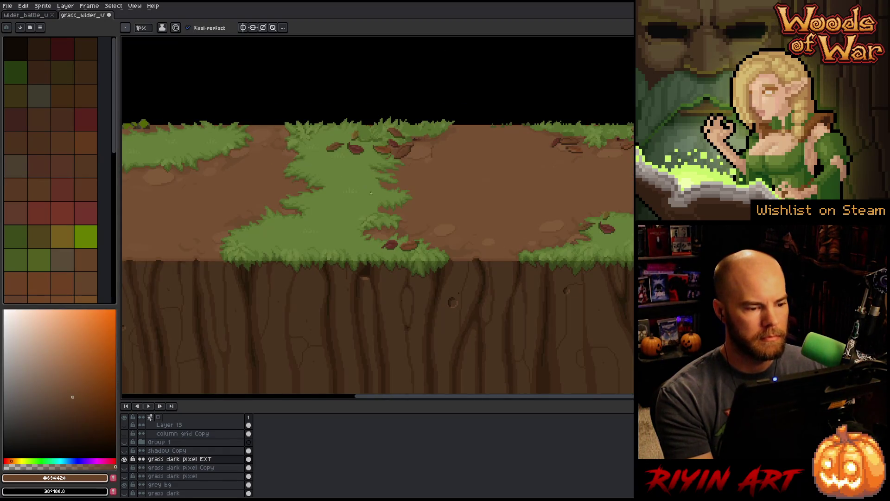
{"action": "scroll", "coordinate": [413, 186], "scroll_direction": "up", "scroll_amount": 2}
{"action": "scroll", "coordinate": [335, 182], "scroll_direction": "down", "scroll_amount": 2}
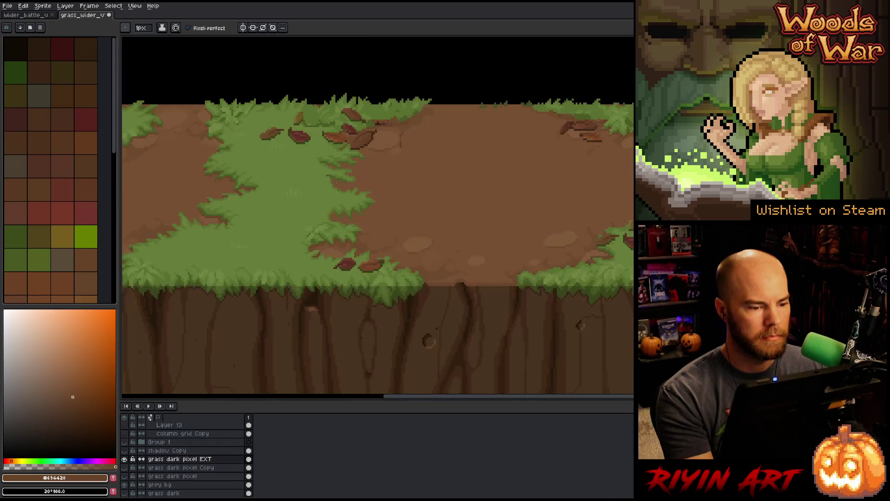
{"action": "scroll", "coordinate": [335, 182], "scroll_direction": "up", "scroll_amount": 4}
{"action": "key", "text": "x"}
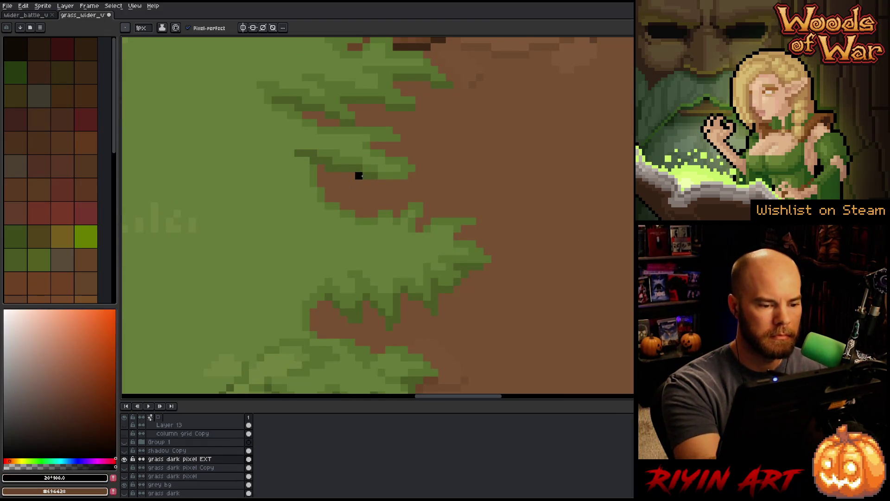
{"action": "key", "text": "x"}
{"action": "key", "text": "x"}
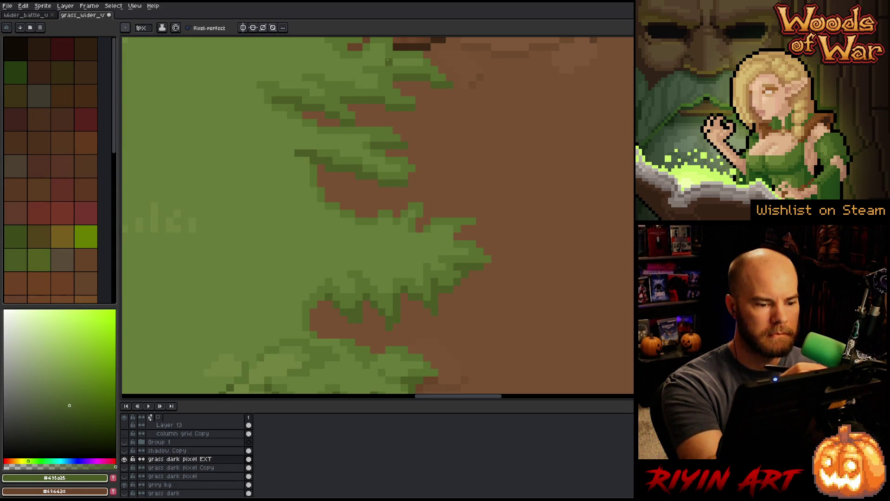
{"action": "key", "text": "x"}
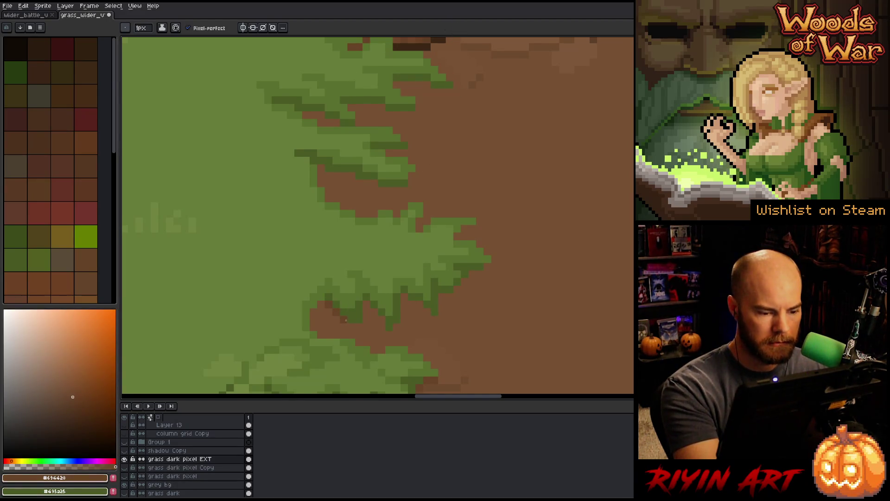
- Magic Wand-select the whole brown dirt area and dot a brown pixel into the grass fringe
{"action": "key", "text": "w"}
{"action": "left_click", "coordinate": [510, 209]}
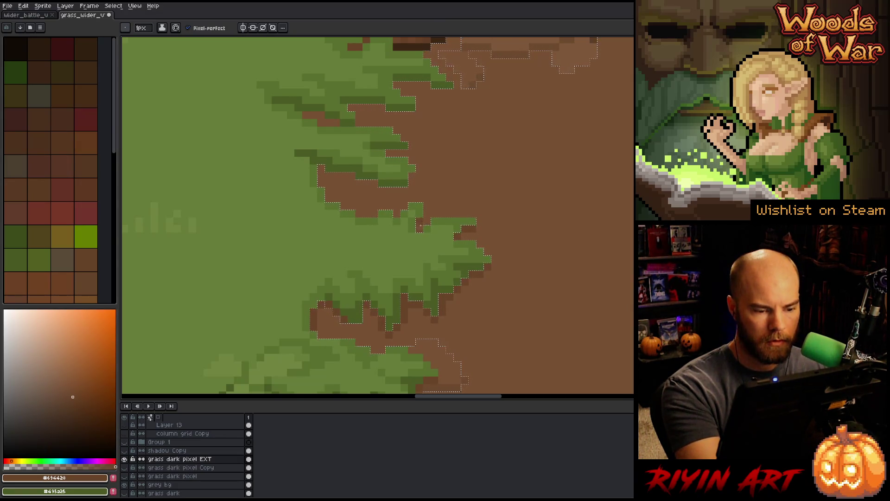
{"action": "left_click", "coordinate": [337, 154]}
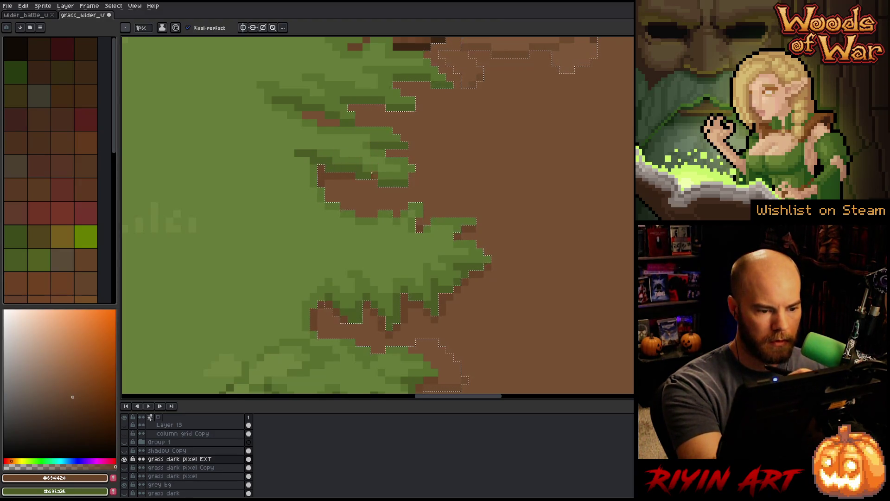
- Dot brown pixels into the dark green grass strip, then sample a lighter dirt brown near the rocks
{"action": "left_click", "coordinate": [393, 146]}
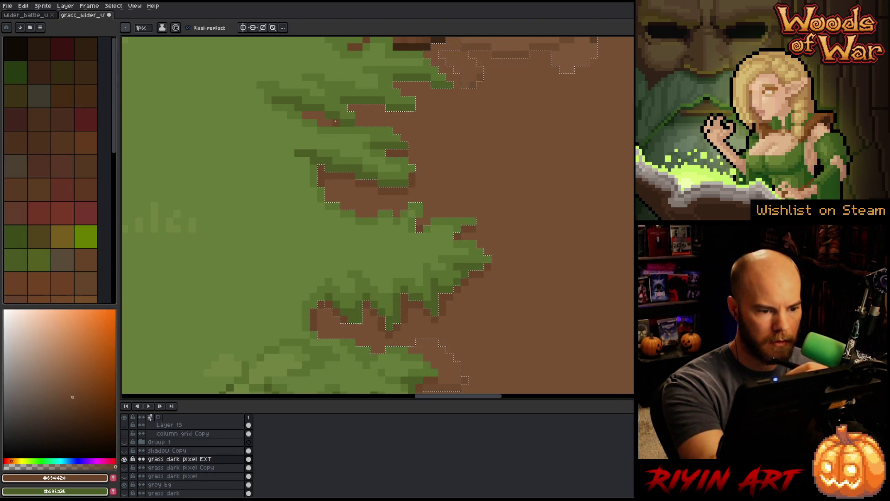
{"action": "key", "text": "w"}
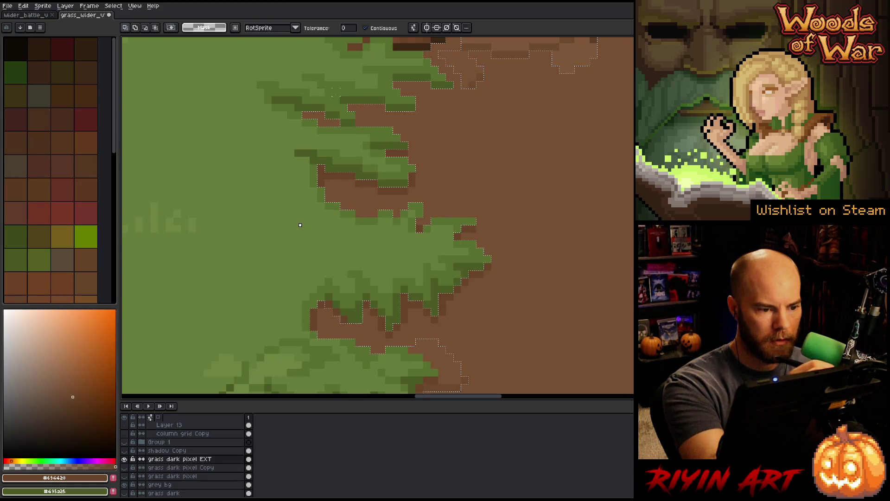
{"action": "key", "text": "b"}
{"action": "left_click", "coordinate": [382, 70]}
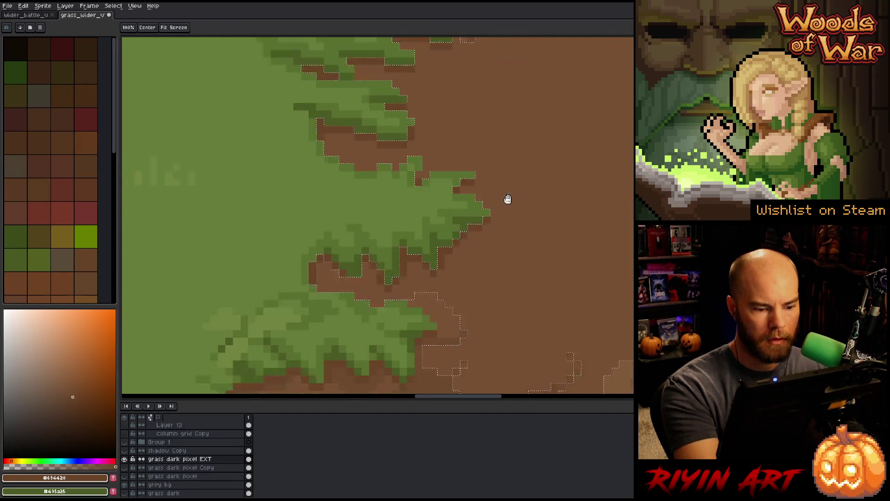
{"action": "mouse_move", "coordinate": [515, 241]}
{"action": "left_mouse_down"}
{"action": "mouse_move", "coordinate": [541, 158]}
{"action": "mouse_move", "coordinate": [473, 212]}
{"action": "left_mouse_up"}
{"action": "left_click", "coordinate": [414, 274], "text": "alt"}
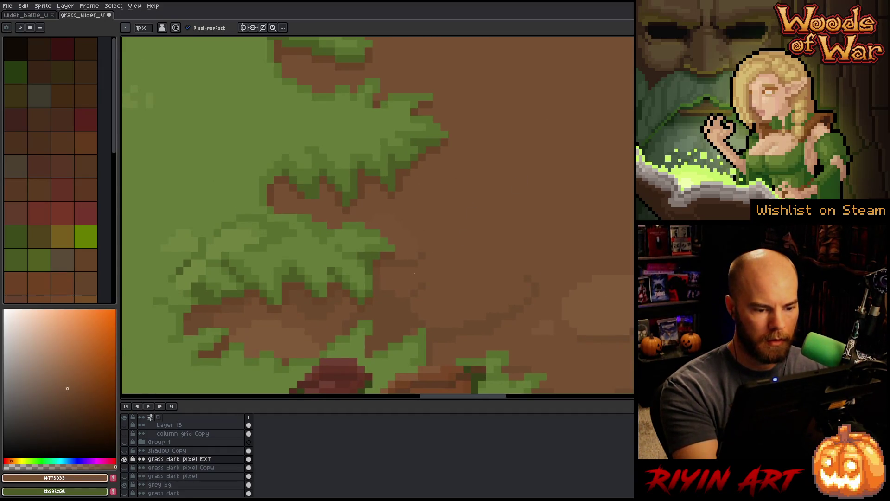
- Repaint the dark pixels beside the rocks dirt brown and the stray grass-edge pixels green
{"action": "mouse_move", "coordinate": [466, 191]}
{"action": "left_mouse_down"}
{"action": "mouse_move", "coordinate": [445, 280]}
{"action": "mouse_move", "coordinate": [457, 316]}
{"action": "left_mouse_up"}
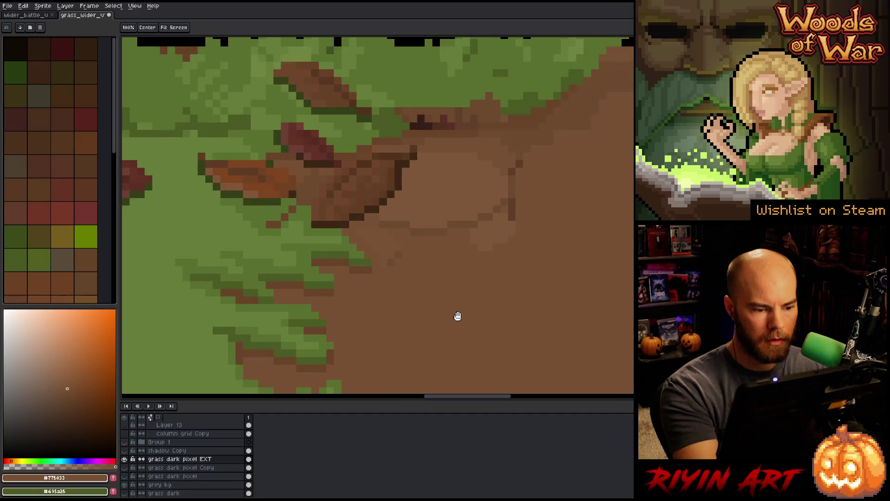
{"action": "left_click_drag", "start_coordinate": [458, 238], "coordinate": [438, 329]}
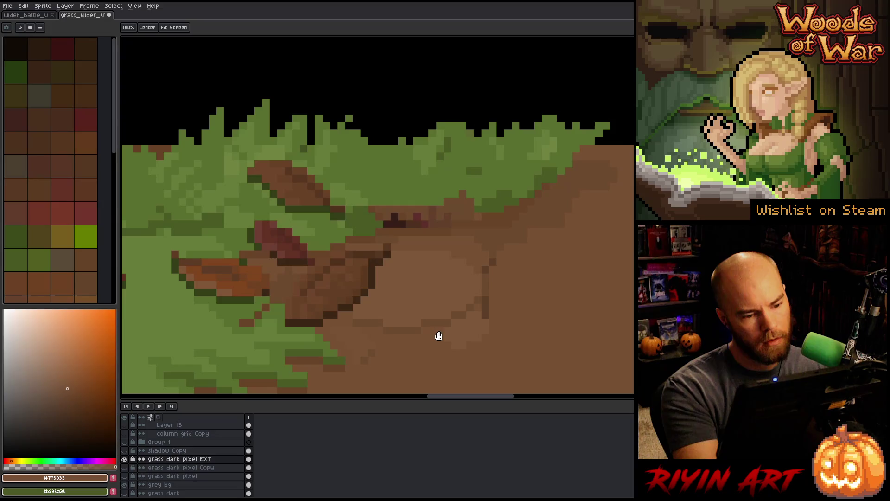
{"action": "left_click", "coordinate": [493, 200], "text": "alt"}
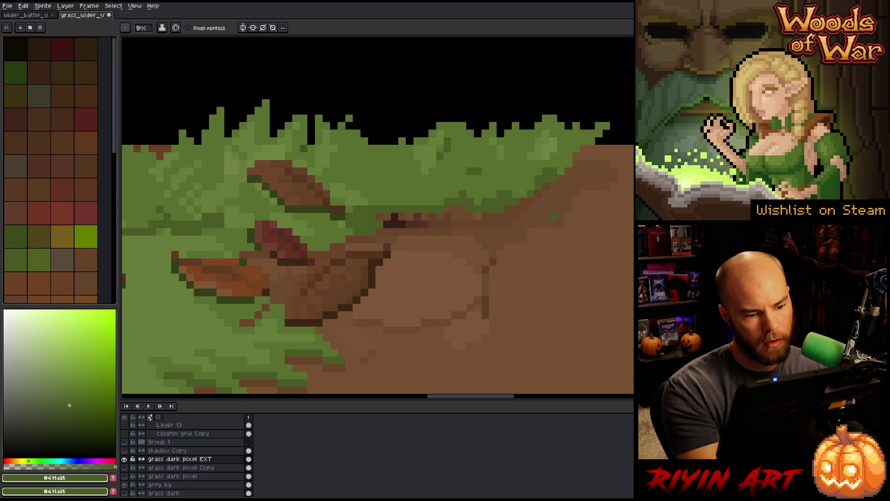
{"action": "left_click", "coordinate": [482, 218], "text": "alt"}
{"action": "left_click_drag", "start_coordinate": [434, 222], "coordinate": [387, 225]}
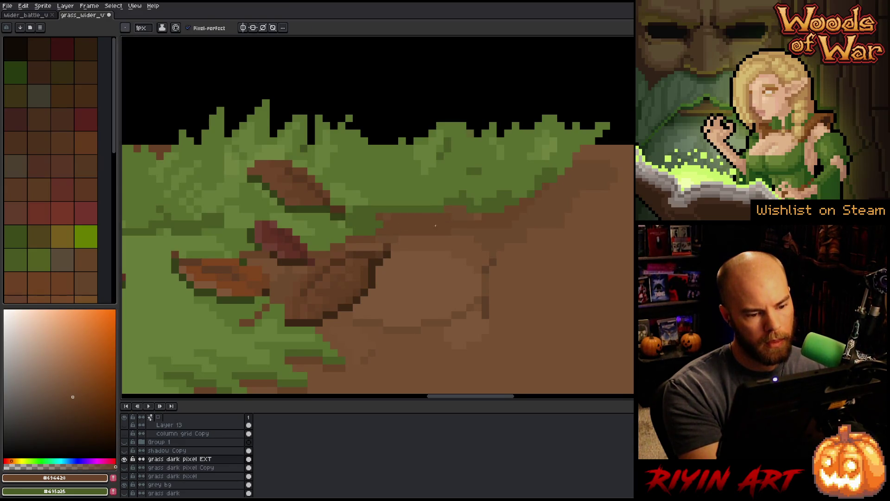
{"action": "left_click", "coordinate": [371, 225]}
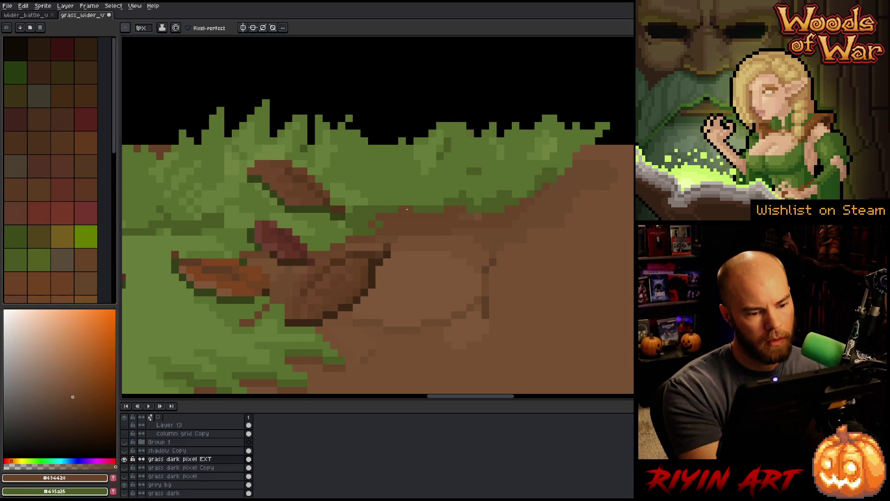
{"action": "left_click", "coordinate": [369, 225], "text": "alt"}
{"action": "left_click_drag", "start_coordinate": [403, 216], "coordinate": [373, 218]}
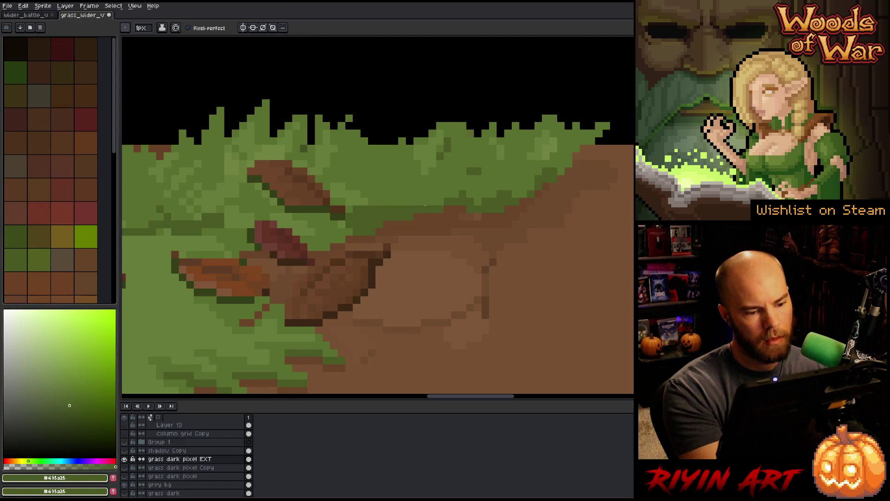
{"action": "scroll", "coordinate": [425, 206], "scroll_direction": "down", "scroll_amount": 4}
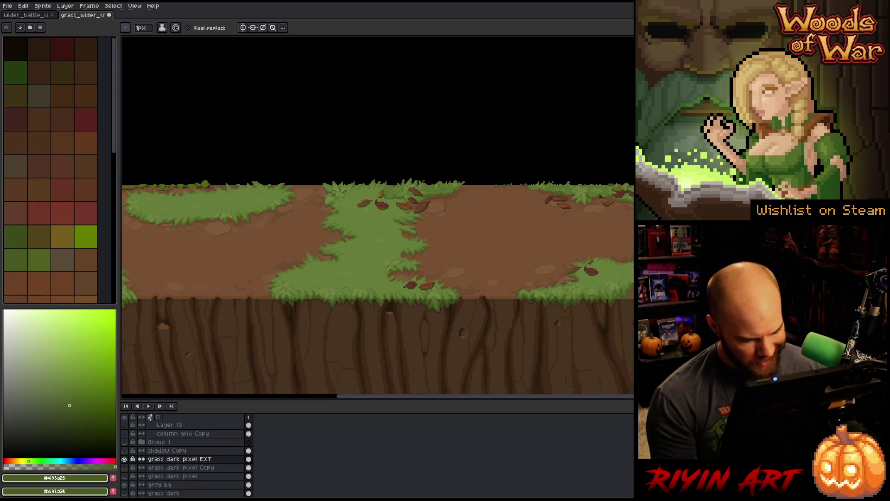
- Save the tile with Ctrl+S
{"action": "key", "text": "ctrl+s"}
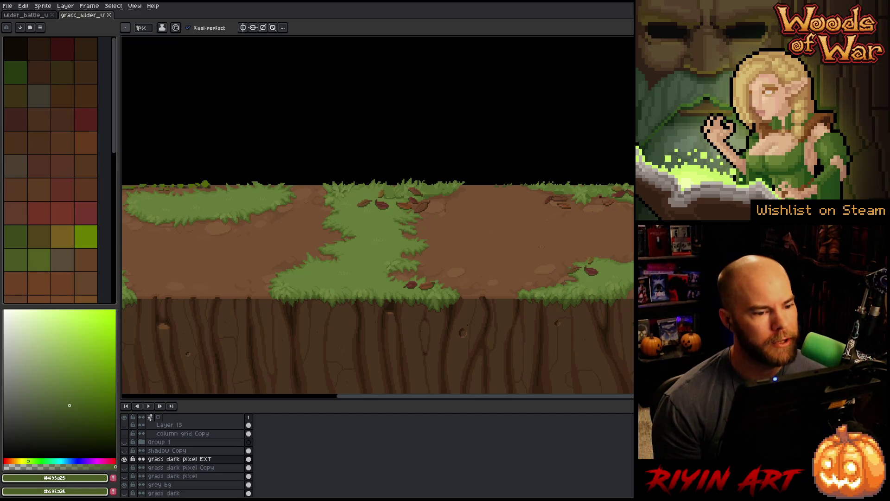
{"action": "scroll", "coordinate": [510, 238], "scroll_direction": "down", "scroll_amount": 1}
{"action": "scroll", "coordinate": [546, 238], "scroll_direction": "up", "scroll_amount": 2}
{"action": "scroll", "coordinate": [326, 242], "scroll_direction": "up", "scroll_amount": 2}
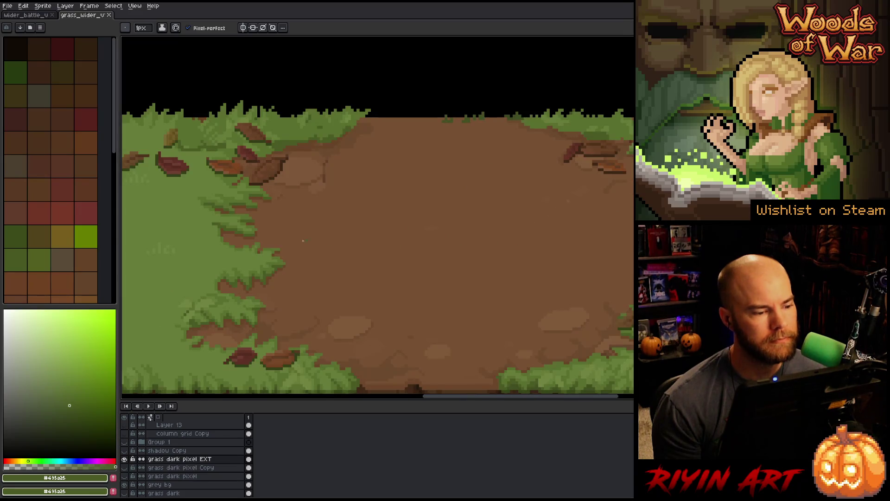
{"action": "scroll", "coordinate": [332, 252], "scroll_direction": "down", "scroll_amount": 1}
{"action": "scroll", "coordinate": [423, 298], "scroll_direction": "up", "scroll_amount": 1}
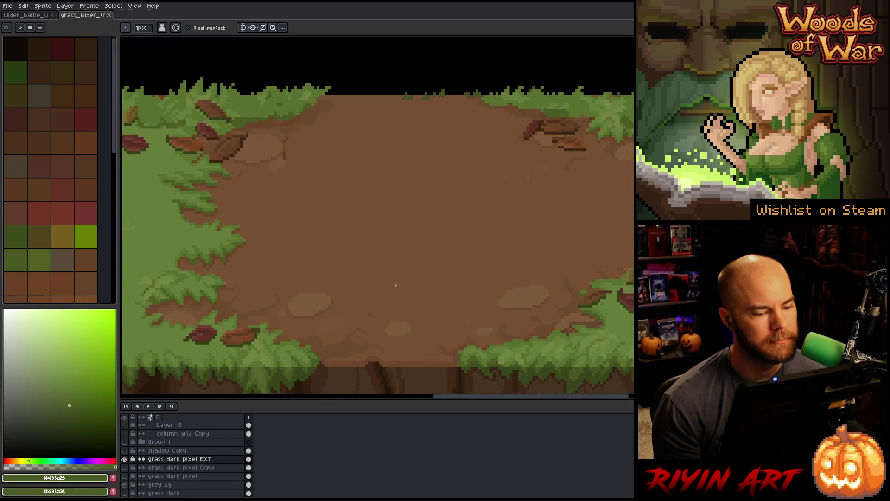
{"action": "scroll", "coordinate": [257, 207], "scroll_direction": "down", "scroll_amount": 1}
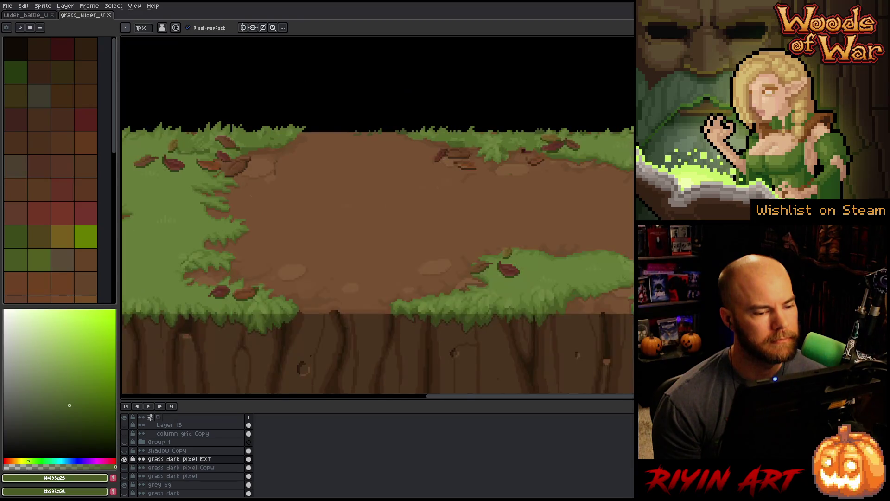
{"action": "scroll", "coordinate": [263, 193], "scroll_direction": "up", "scroll_amount": 1}
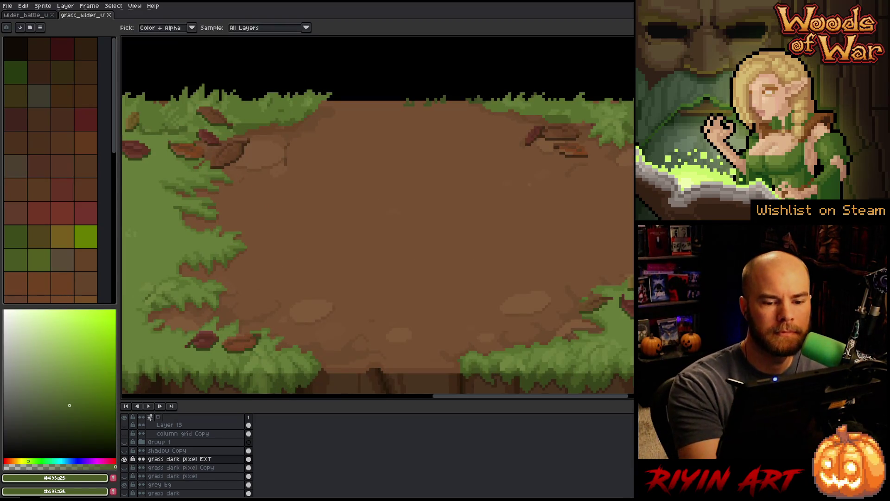
- Pick the lighter dirt brown and enlarge the brush to 4px
{"action": "left_click", "coordinate": [263, 193], "text": "alt"}
{"action": "left_click", "coordinate": [527, 192], "text": "alt"}
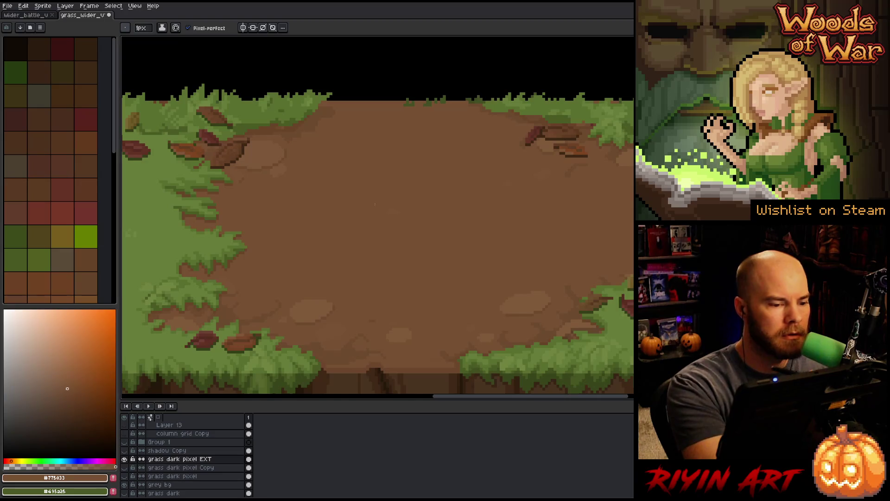
{"action": "left_click_drag", "start_coordinate": [500, 294], "coordinate": [560, 282]}
{"action": "left_click", "coordinate": [371, 296], "text": "alt"}
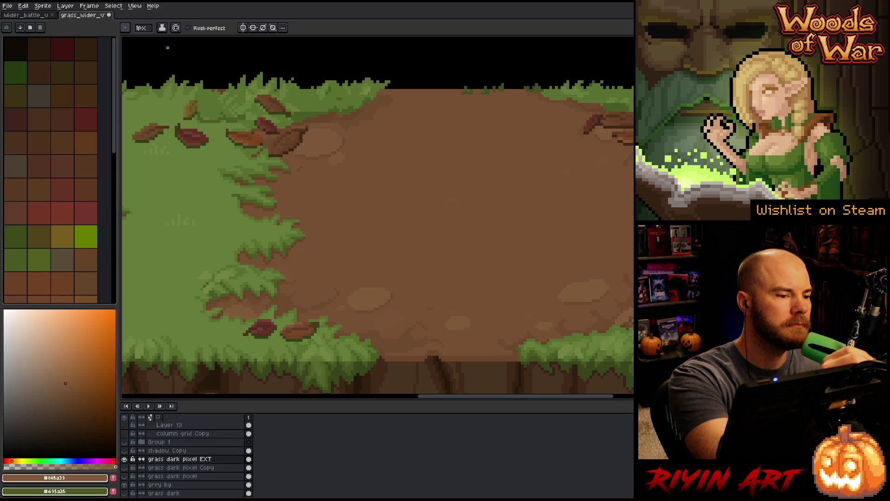
{"action": "left_click_drag", "start_coordinate": [141, 28], "coordinate": [147, 42]}
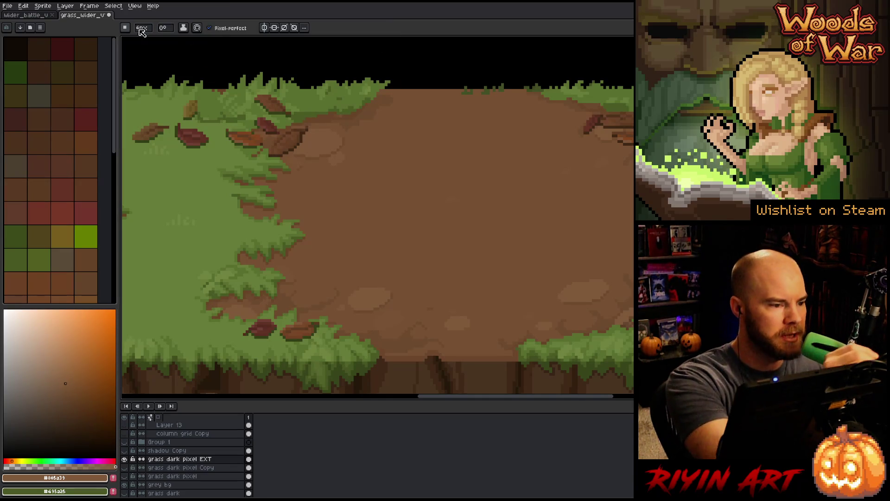
{"action": "left_click", "coordinate": [140, 29]}
{"action": "left_click", "coordinate": [126, 28]}
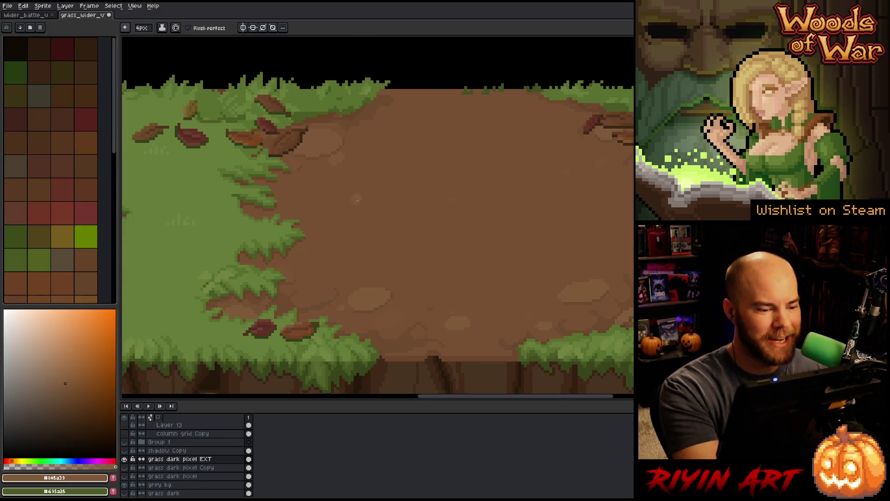
- Paint a lighter brown pebble into the dirt left of centre, redrawing it after an undo
{"action": "mouse_move", "coordinate": [357, 190]}
{"action": "left_mouse_down"}
{"action": "mouse_move", "coordinate": [358, 236]}
{"action": "mouse_move", "coordinate": [401, 234]}
{"action": "left_mouse_up"}
{"action": "key", "text": "ctrl+z"}
{"action": "left_click_drag", "start_coordinate": [355, 189], "coordinate": [362, 213]}
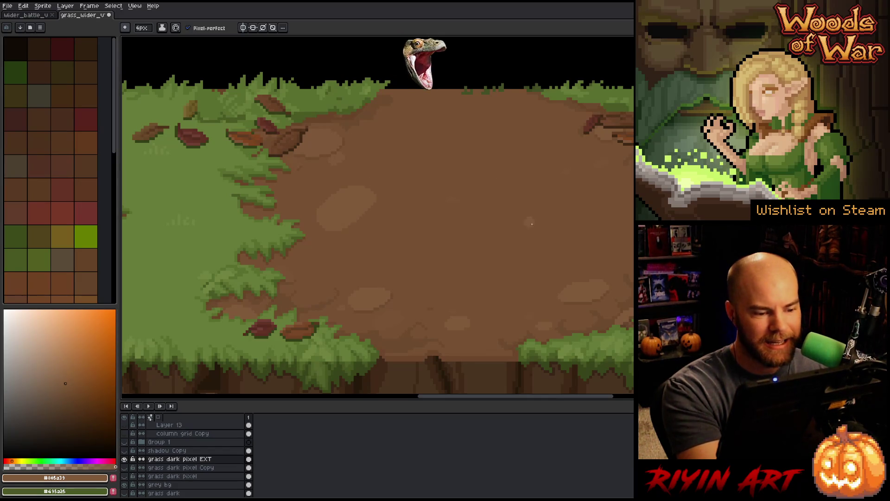
- Pick a mid dirt brown for painting more pebbles across the dirt path
{"action": "scroll", "coordinate": [416, 302], "scroll_direction": "up", "scroll_amount": 2}
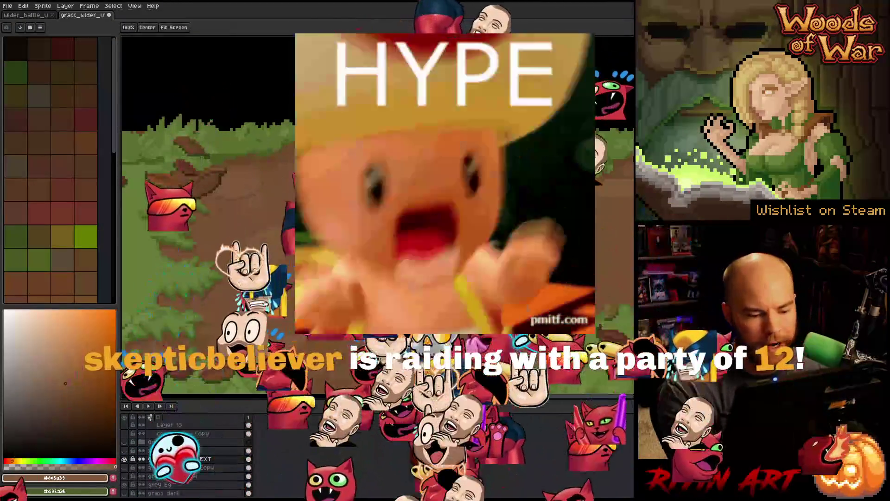
{"action": "scroll", "coordinate": [416, 302], "scroll_direction": "down", "scroll_amount": 2}
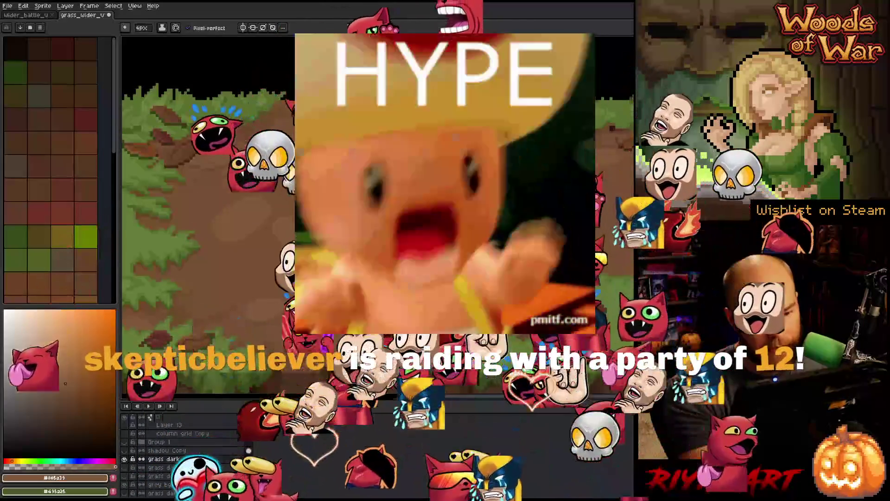
{"action": "left_click", "coordinate": [65, 387]}
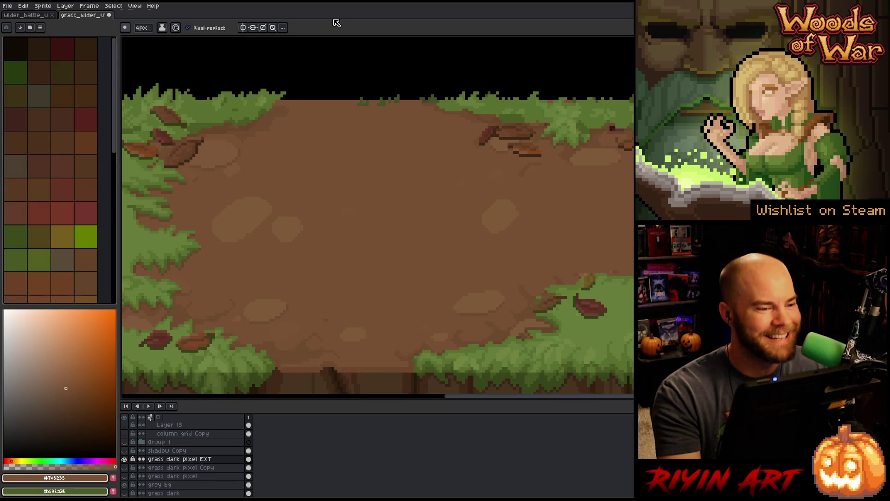
- Sample the darker, mid and light dirt browns from the path
{"action": "scroll", "coordinate": [234, 56], "scroll_direction": "down", "scroll_amount": 4}
{"action": "scroll", "coordinate": [295, 141], "scroll_direction": "up", "scroll_amount": 2}
{"action": "scroll", "coordinate": [301, 188], "scroll_direction": "up", "scroll_amount": 4}
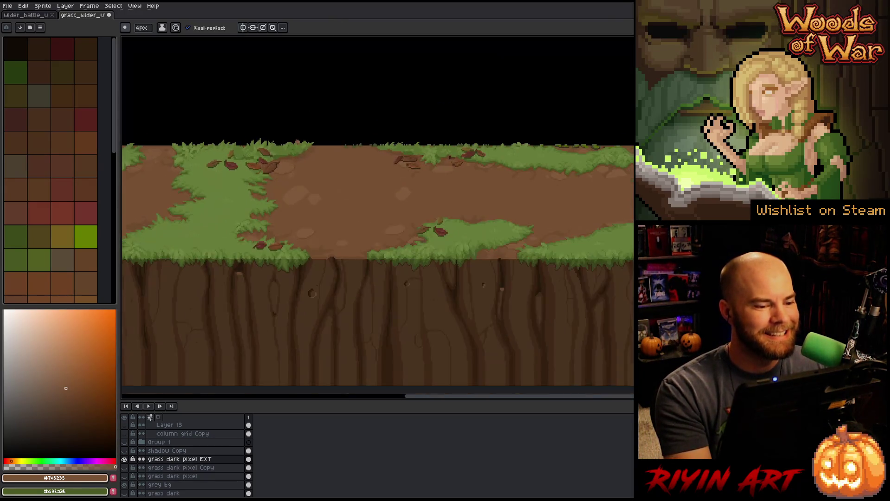
{"action": "scroll", "coordinate": [301, 189], "scroll_direction": "down", "scroll_amount": 3}
{"action": "scroll", "coordinate": [280, 178], "scroll_direction": "up", "scroll_amount": 4}
{"action": "left_click", "coordinate": [278, 157], "text": "alt"}
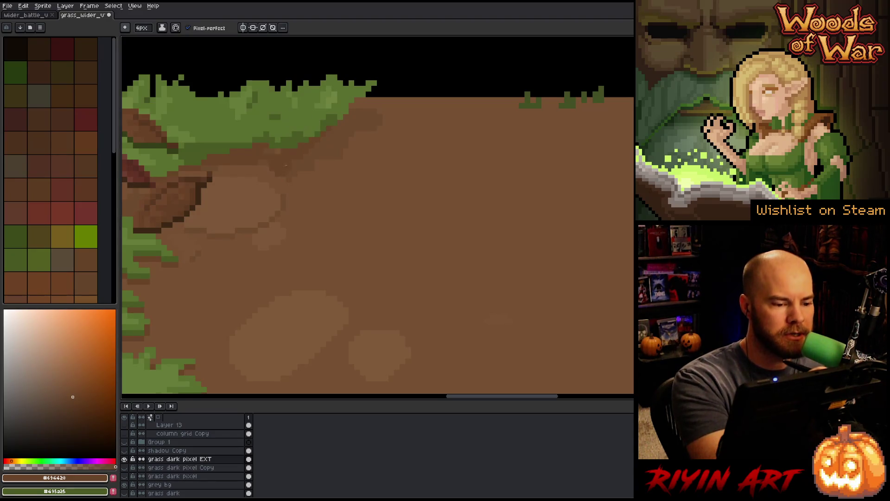
{"action": "left_click", "coordinate": [298, 166], "text": "alt"}
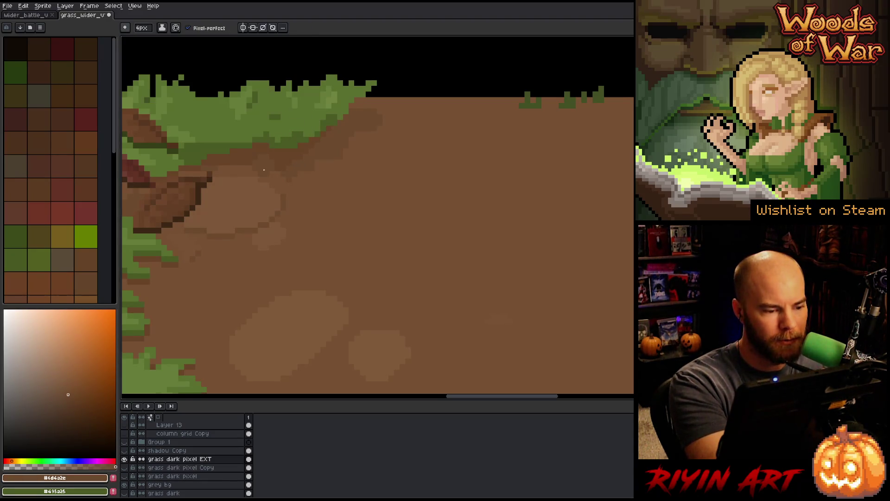
{"action": "left_click", "coordinate": [334, 211], "text": "alt"}
- Lasso the ragged grass edge, fill it with light brown, and deselect
{"action": "mouse_move", "coordinate": [267, 185]}
{"action": "left_mouse_down"}
{"action": "mouse_move", "coordinate": [377, 115]}
{"action": "mouse_move", "coordinate": [381, 125]}
{"action": "left_mouse_up"}
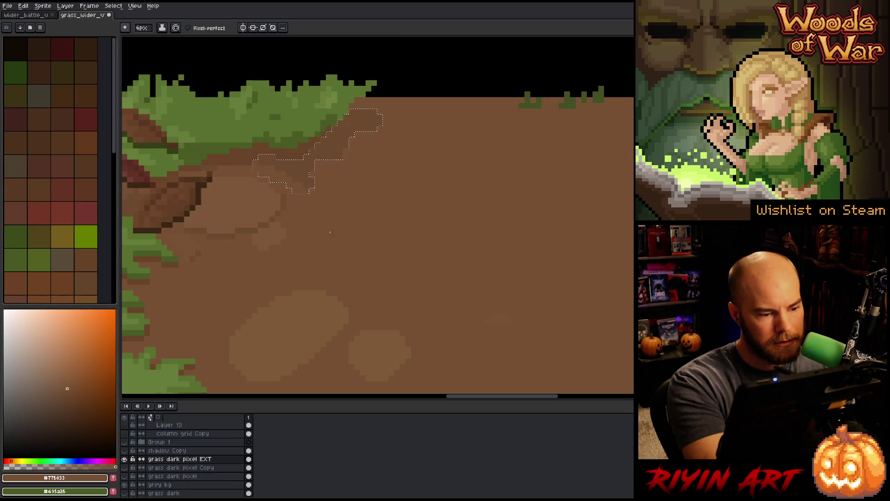
{"action": "key", "text": "f"}
{"action": "key", "text": "ctrl+d"}
{"action": "left_click_drag", "start_coordinate": [573, 328], "coordinate": [480, 256]}
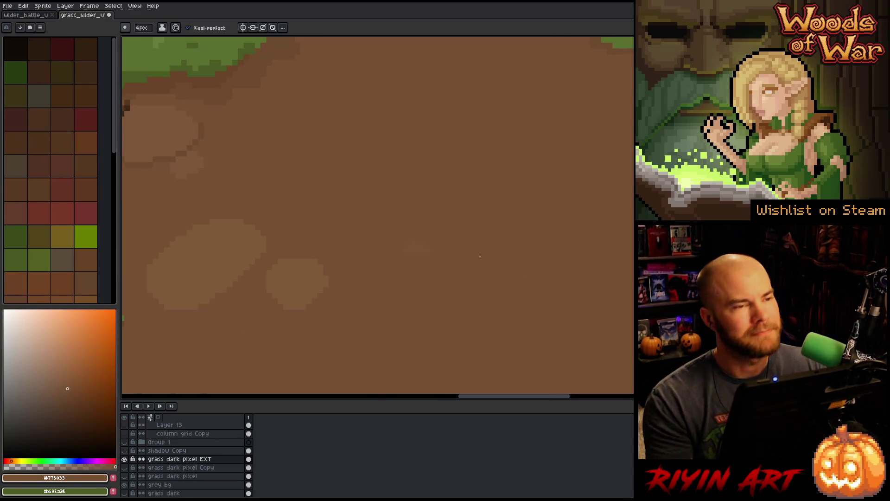
{"action": "scroll", "coordinate": [480, 256], "scroll_direction": "down", "scroll_amount": 5}
{"action": "mouse_move", "coordinate": [575, 237]}
{"action": "left_mouse_down"}
{"action": "mouse_move", "coordinate": [493, 262]}
{"action": "mouse_move", "coordinate": [363, 270]}
{"action": "mouse_move", "coordinate": [334, 296]}
{"action": "left_mouse_up"}
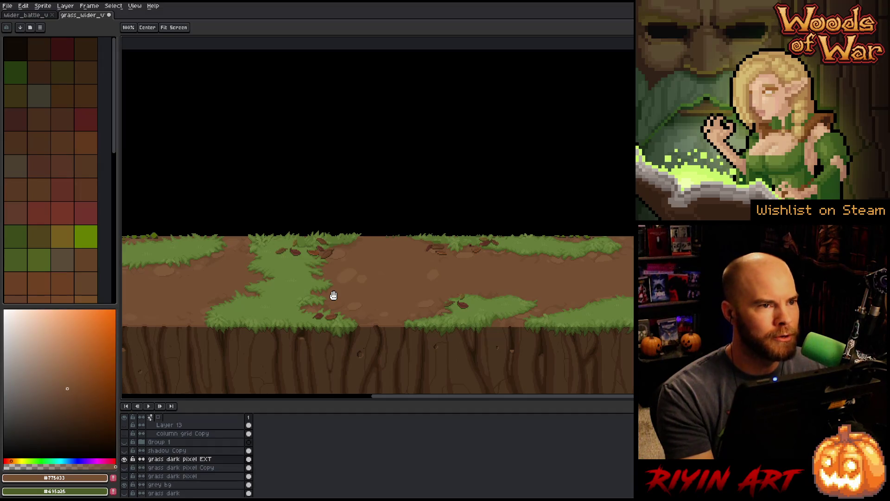
{"action": "left_click_drag", "start_coordinate": [448, 269], "coordinate": [338, 288]}
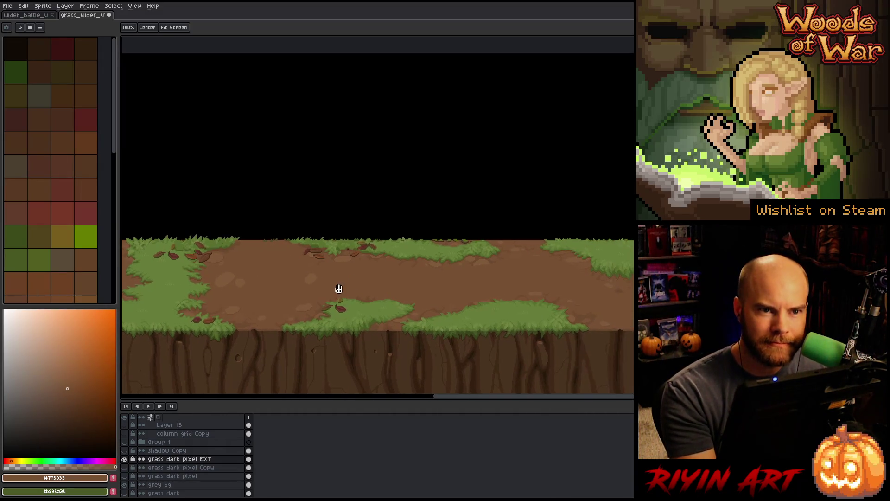
{"action": "key", "text": "b"}
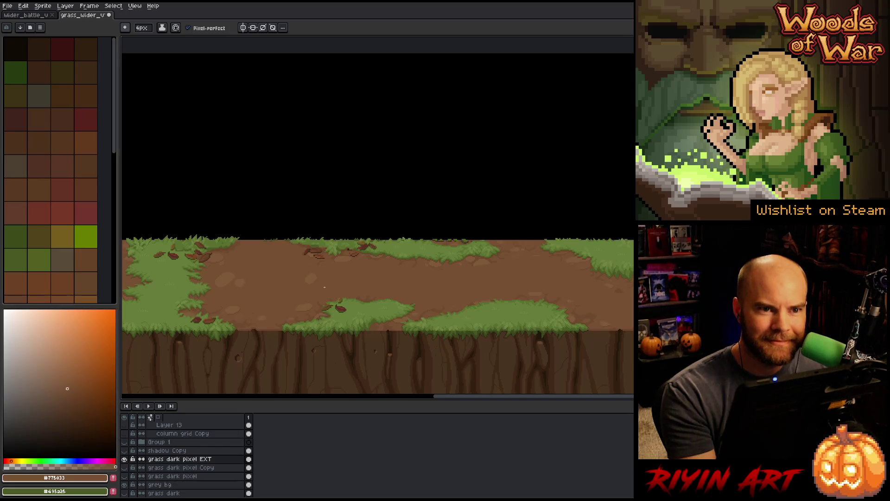
{"action": "scroll", "coordinate": [325, 287], "scroll_direction": "down", "scroll_amount": 2}
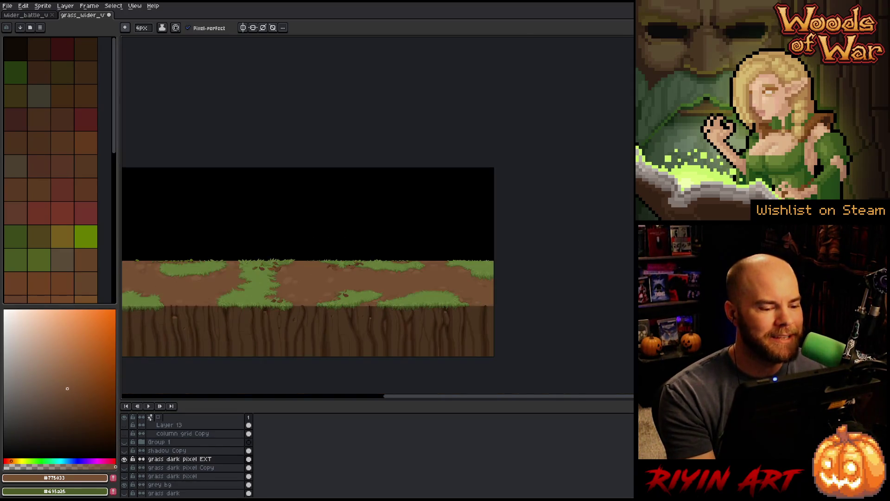
{"action": "scroll", "coordinate": [443, 252], "scroll_direction": "up", "scroll_amount": 3}
{"action": "scroll", "coordinate": [416, 244], "scroll_direction": "down", "scroll_amount": 2}
{"action": "mouse_move", "coordinate": [415, 244]}
{"action": "left_mouse_down"}
{"action": "mouse_move", "coordinate": [348, 264]}
{"action": "mouse_move", "coordinate": [342, 254]}
{"action": "mouse_move", "coordinate": [412, 258]}
{"action": "left_mouse_up"}
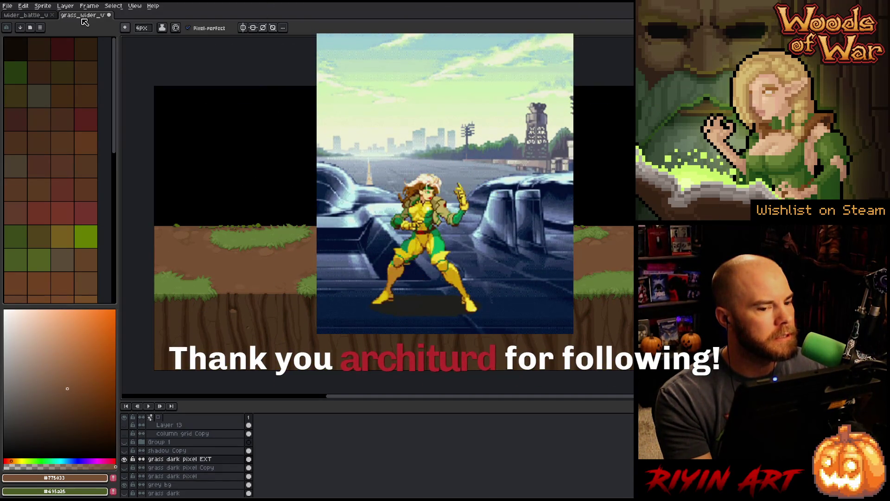
{"action": "left_click", "coordinate": [7, 6]}
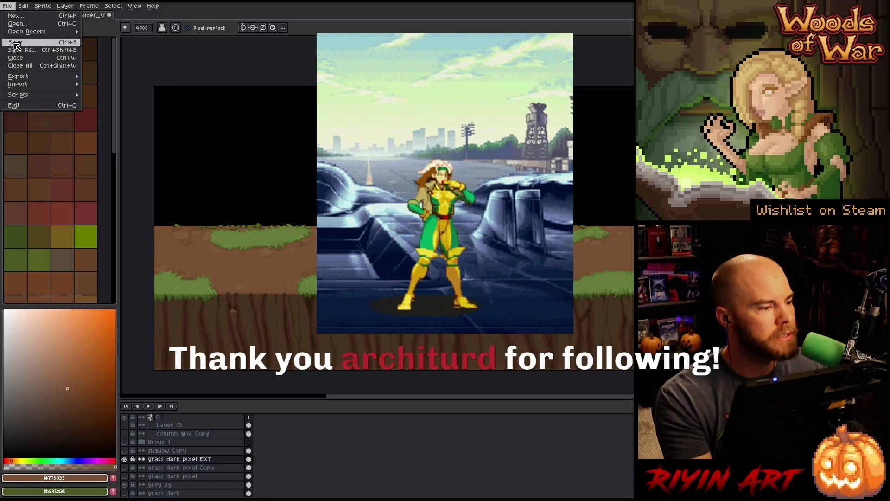
{"action": "key", "text": "Escape"}
- Switch to the wider_battle document and enlarge the canvas with Ctrl+F
{"action": "left_click", "coordinate": [25, 15]}
{"action": "scroll", "coordinate": [327, 212], "scroll_direction": "down", "scroll_amount": 2}
{"action": "left_click_drag", "start_coordinate": [251, 176], "coordinate": [326, 212]}
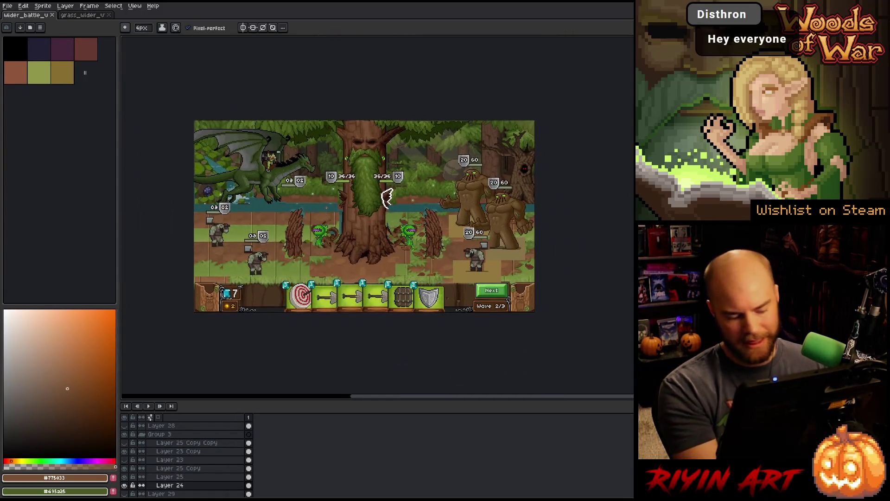
{"action": "key", "text": "ctrl+f"}
{"action": "scroll", "coordinate": [386, 194], "scroll_direction": "up", "scroll_amount": 1}
{"action": "mouse_move", "coordinate": [385, 194]}
{"action": "left_mouse_down"}
{"action": "mouse_move", "coordinate": [347, 157]}
{"action": "mouse_move", "coordinate": [326, 155]}
{"action": "mouse_move", "coordinate": [334, 179]}
{"action": "left_mouse_up"}
{"action": "key", "text": "b"}
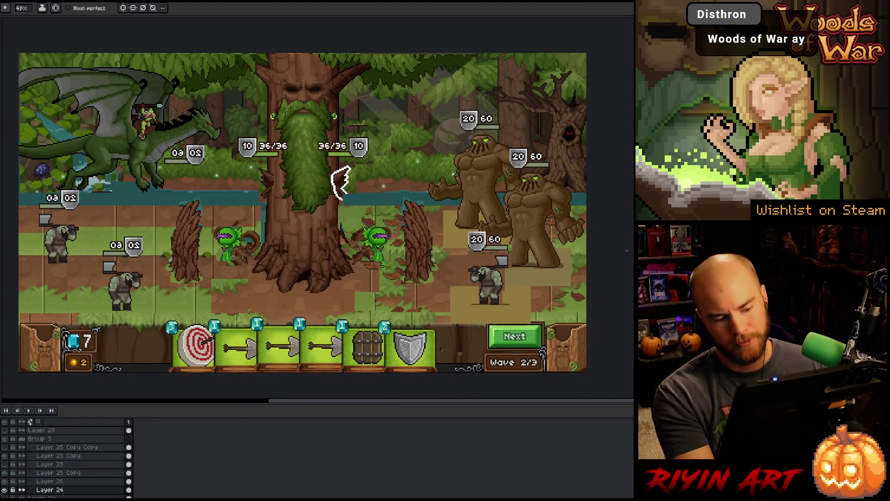
{"action": "key", "text": "space"}
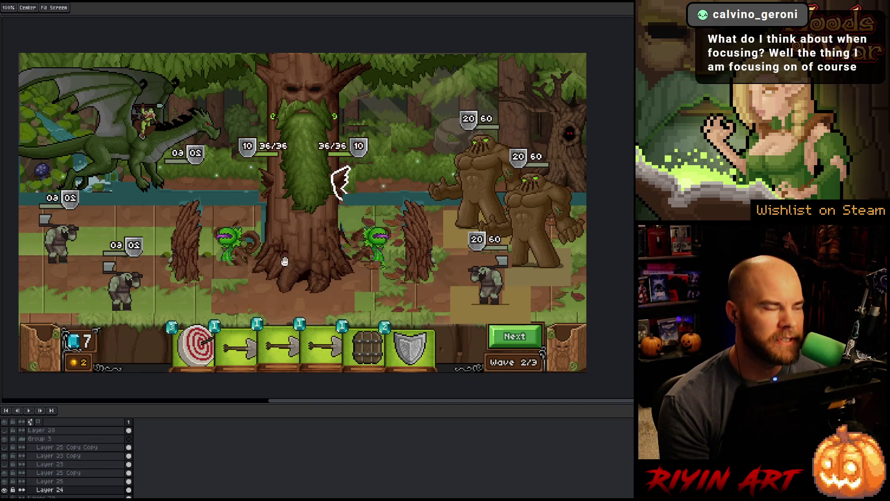
- Move the orc (Layer 23 Copy) and the rear golem, then nudge them with Shift+arrow keys
{"action": "key", "text": "v"}
{"action": "left_click", "coordinate": [496, 283]}
{"action": "mouse_move", "coordinate": [496, 284]}
{"action": "left_mouse_down"}
{"action": "mouse_move", "coordinate": [440, 253]}
{"action": "mouse_move", "coordinate": [526, 286]}
{"action": "mouse_move", "coordinate": [495, 278]}
{"action": "left_mouse_up"}
{"action": "mouse_move", "coordinate": [537, 227]}
{"action": "left_mouse_down"}
{"action": "mouse_move", "coordinate": [523, 232]}
{"action": "mouse_move", "coordinate": [532, 226]}
{"action": "left_mouse_up"}
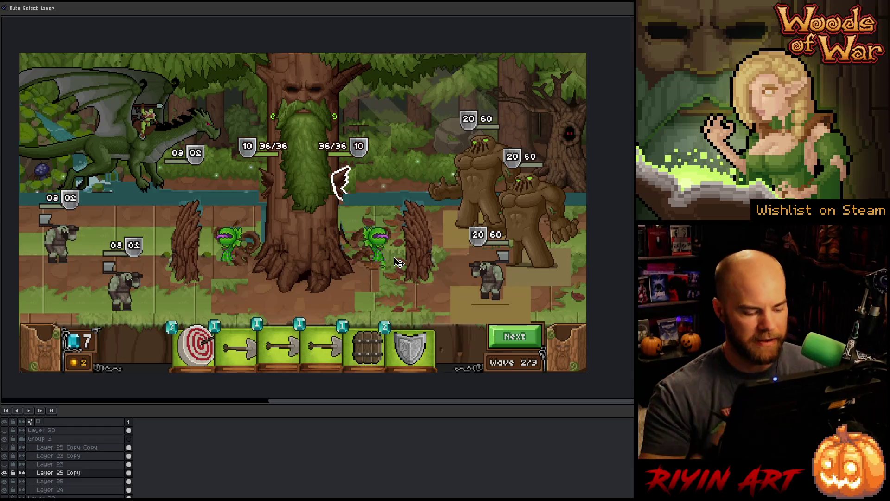
{"action": "key", "text": "shift+Right"}
{"action": "key", "text": "shift+Down"}
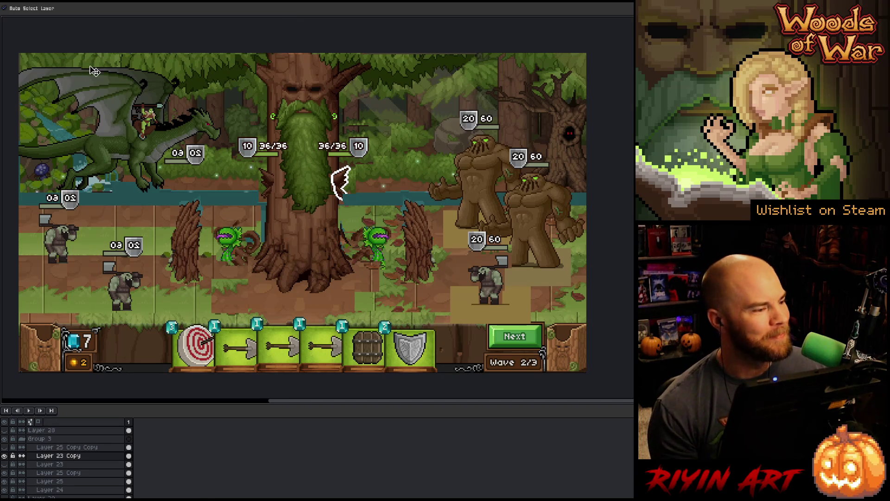
- Exit Advanced Mode with Ctrl+F to restore the full editing interface
{"action": "key", "text": "ctrl+f"}
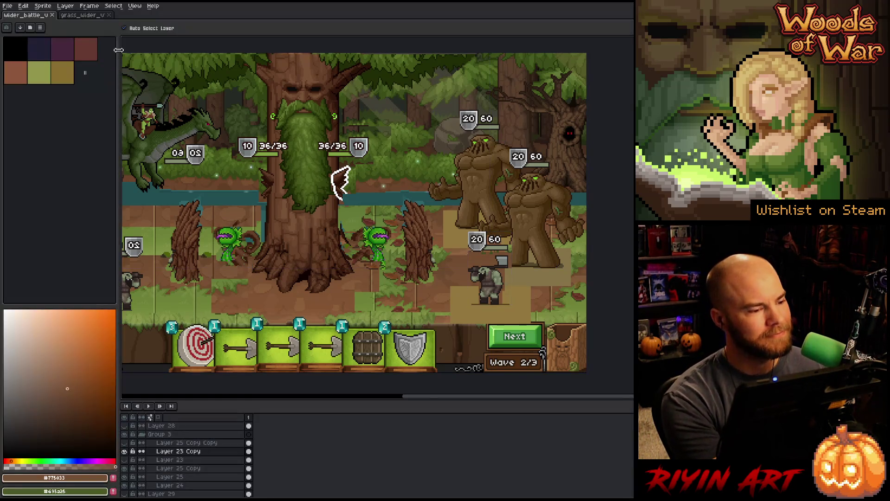
- Switch to the grass_wider tile document and zoom to view its full strip above the cliff
{"action": "left_click", "coordinate": [83, 17]}
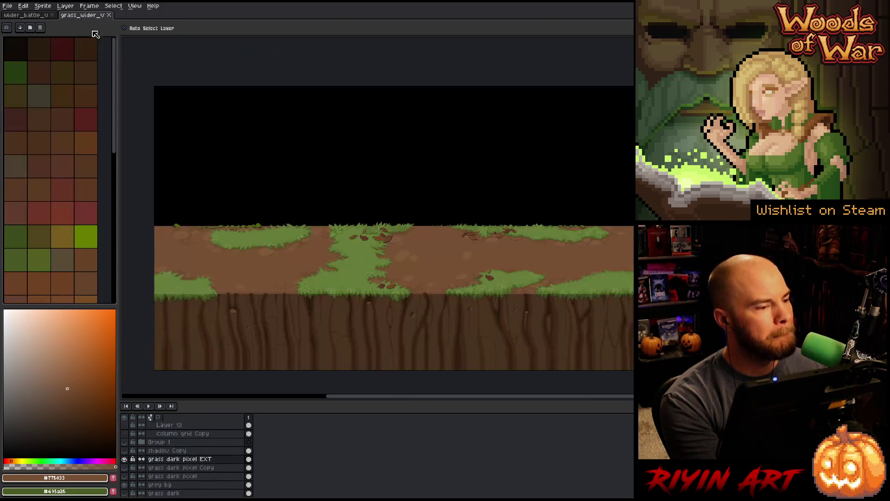
{"action": "scroll", "coordinate": [496, 269], "scroll_direction": "down", "scroll_amount": 1}
{"action": "scroll", "coordinate": [496, 270], "scroll_direction": "up", "scroll_amount": 1}
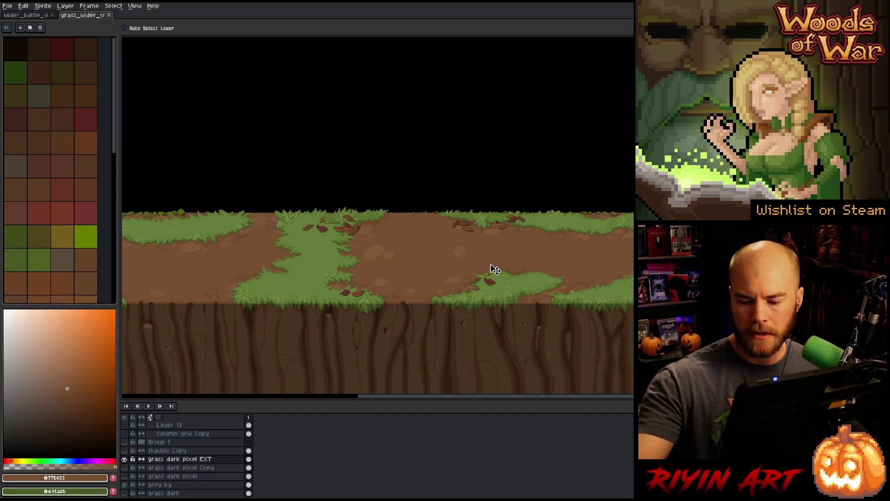
{"action": "scroll", "coordinate": [495, 269], "scroll_direction": "down", "scroll_amount": 1}
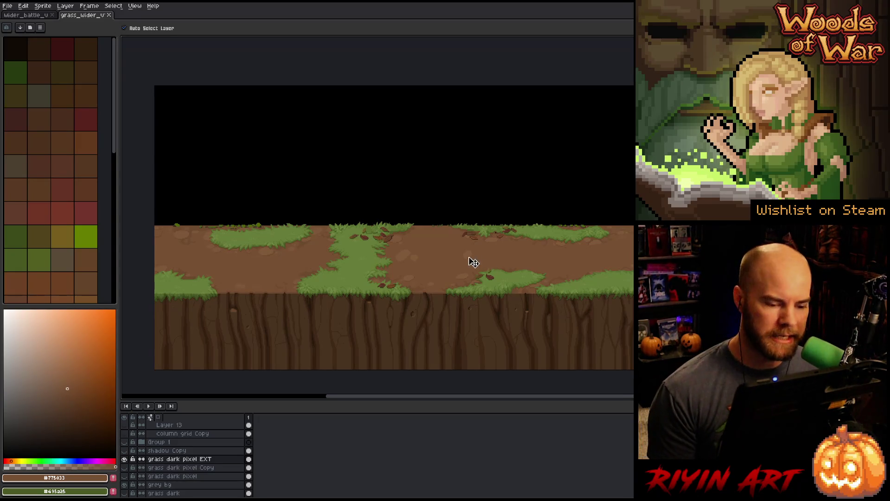
{"action": "scroll", "coordinate": [415, 258], "scroll_direction": "up", "scroll_amount": 4}
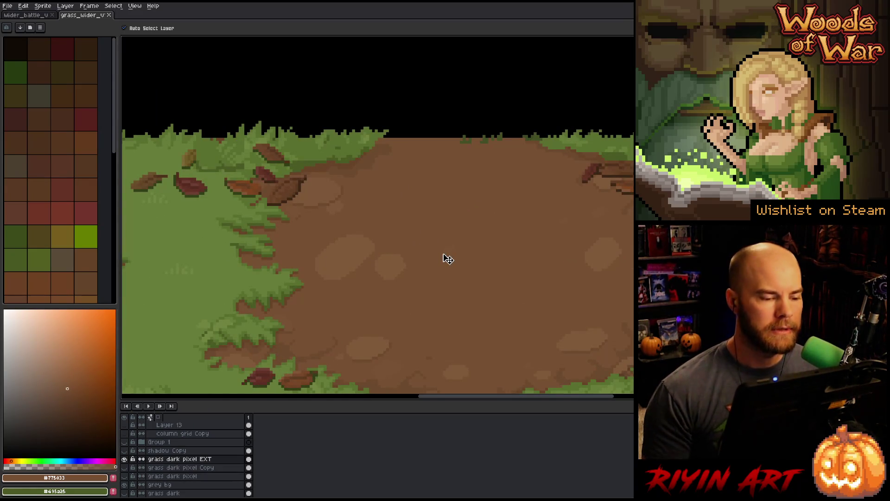
{"action": "key", "text": "w"}
{"action": "left_click", "coordinate": [349, 166]}
{"action": "key", "text": "b"}
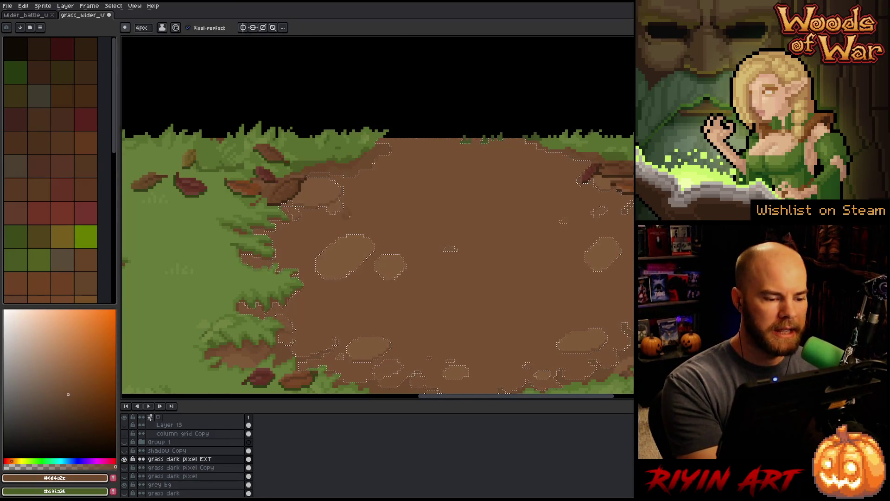
{"action": "key", "text": "v"}
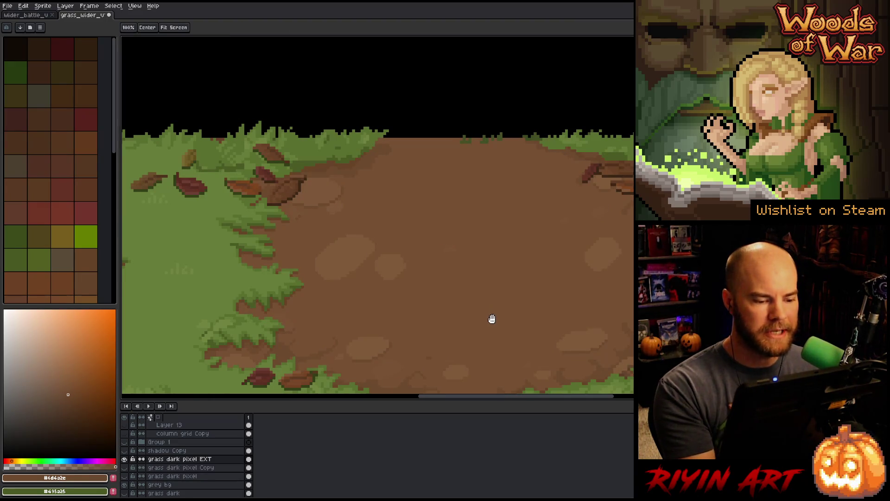
{"action": "key", "text": "ctrl+d"}
{"action": "left_click_drag", "start_coordinate": [493, 318], "coordinate": [436, 323]}
{"action": "key", "text": "w"}
{"action": "left_click", "coordinate": [374, 212]}
{"action": "key", "text": "b"}
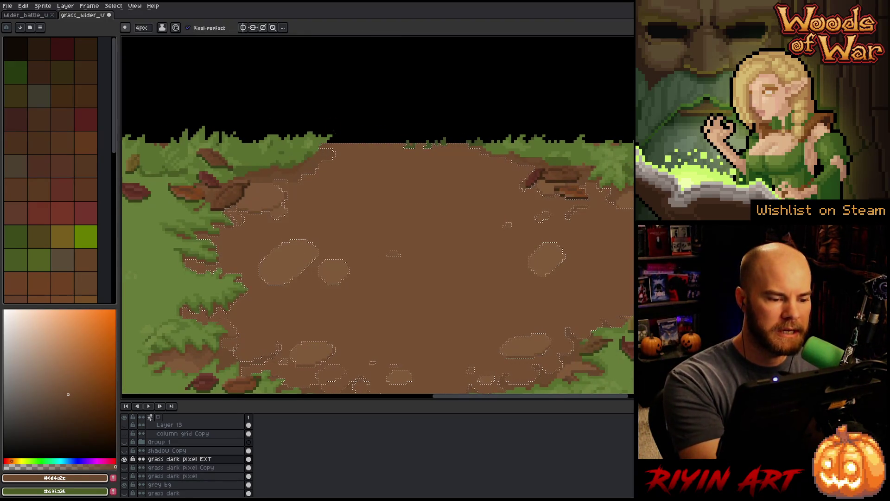
{"action": "key", "text": "ctrl+d"}
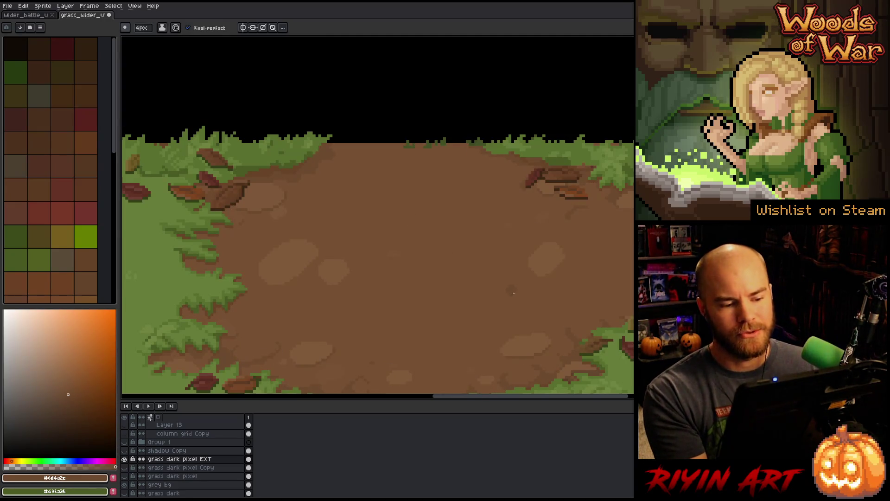
{"action": "key", "text": "w"}
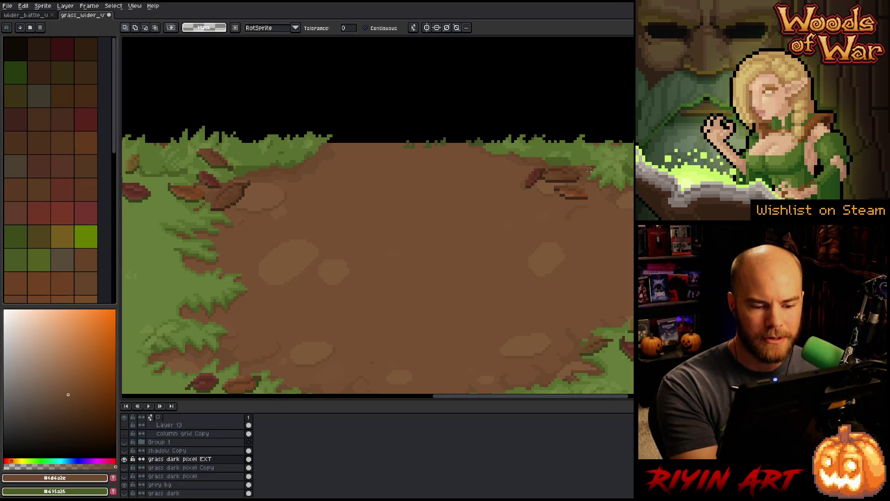
{"action": "left_click_drag", "start_coordinate": [585, 176], "coordinate": [383, 239]}
{"action": "scroll", "coordinate": [389, 225], "scroll_direction": "up", "scroll_amount": 1}
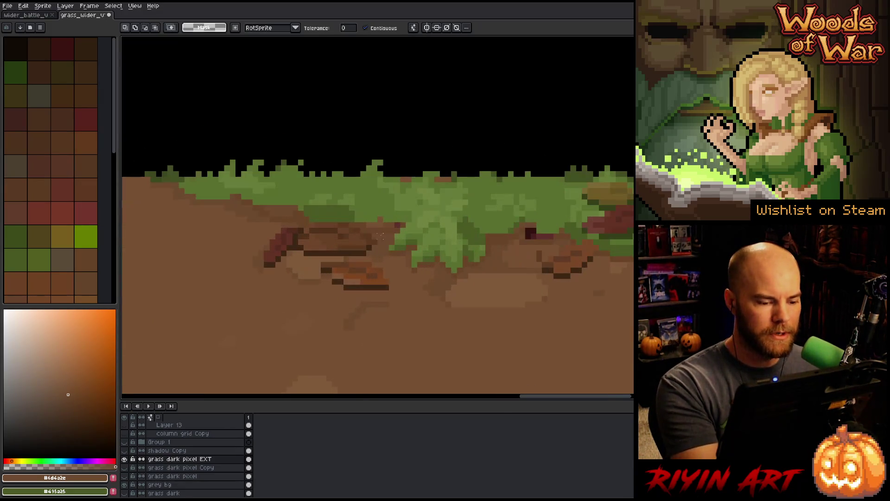
{"action": "left_click", "coordinate": [389, 225], "text": "shift"}
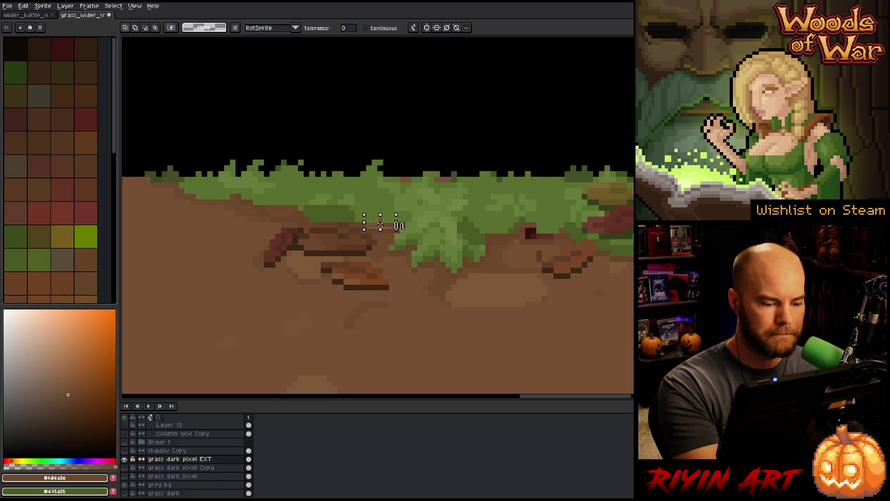
{"action": "key", "text": "i"}
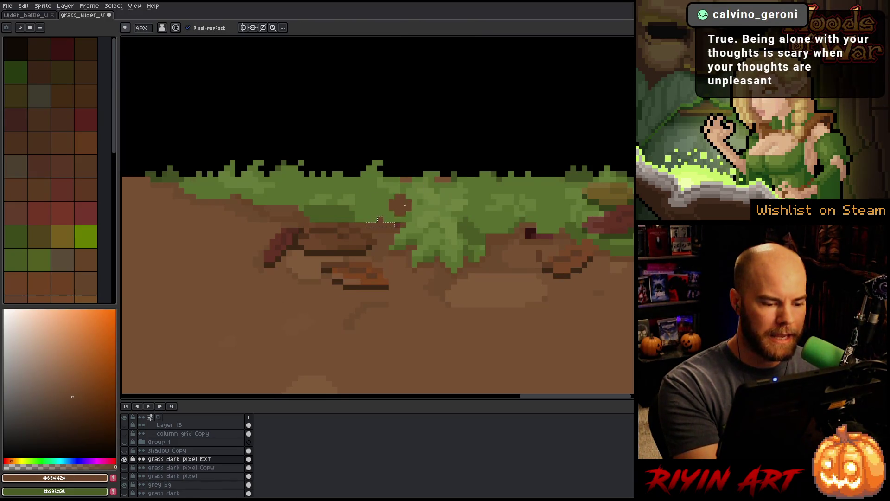
- Pick the dark red-brown from the canvas and set the pencil brush size to 1 pixel
{"action": "left_click", "coordinate": [400, 222]}
{"action": "key", "text": "b"}
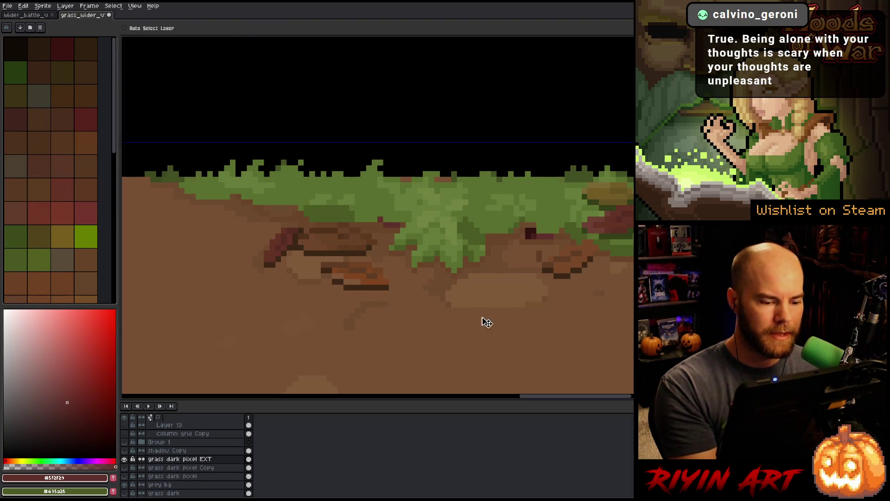
{"action": "left_click", "coordinate": [141, 27]}
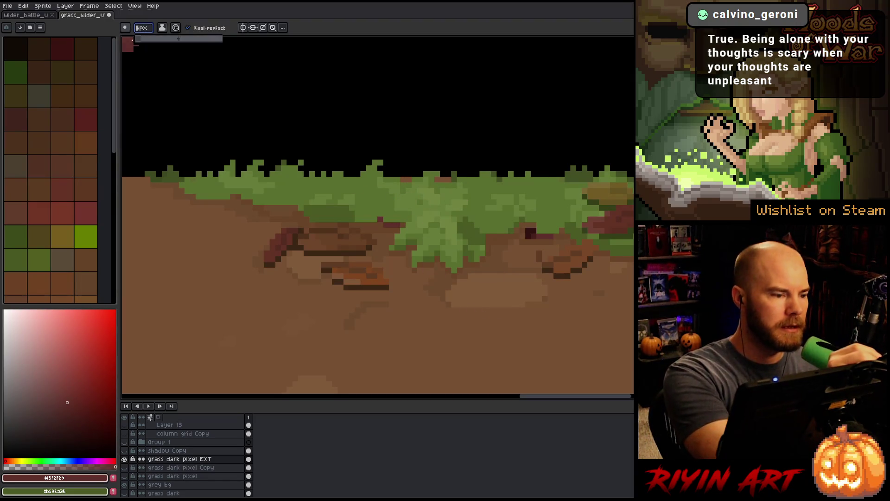
{"action": "type", "text": "1"}
{"action": "key", "text": "Return"}
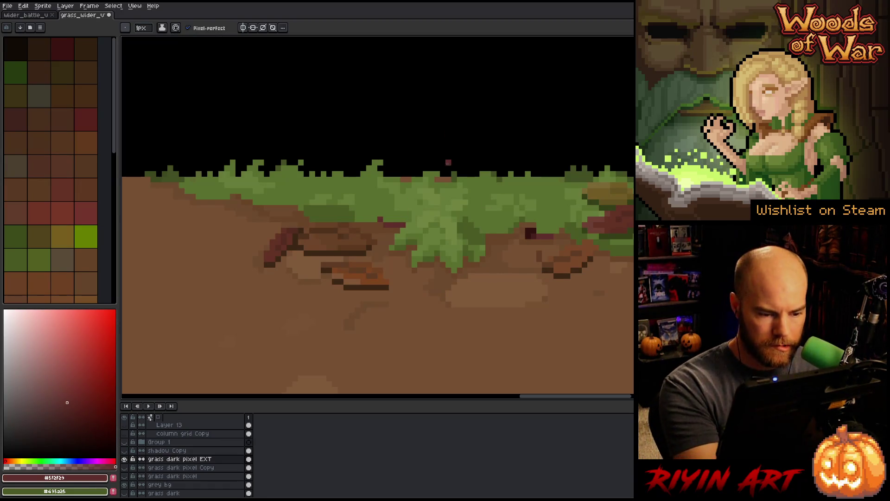
- Sample grass green, choose a darker green, and touch up pixels where grass meets dirt
{"action": "left_click", "coordinate": [461, 170], "text": "alt"}
{"action": "left_click", "coordinate": [456, 175], "text": "alt"}
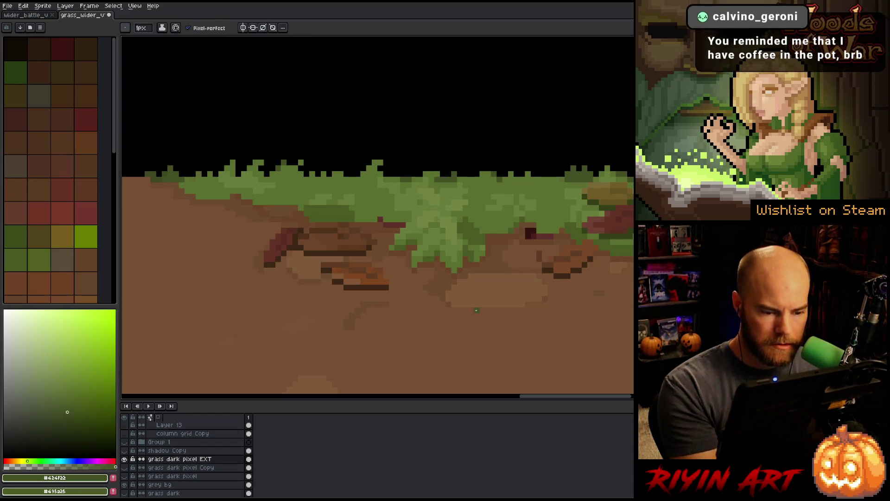
{"action": "scroll", "coordinate": [397, 282], "scroll_direction": "down", "scroll_amount": 2}
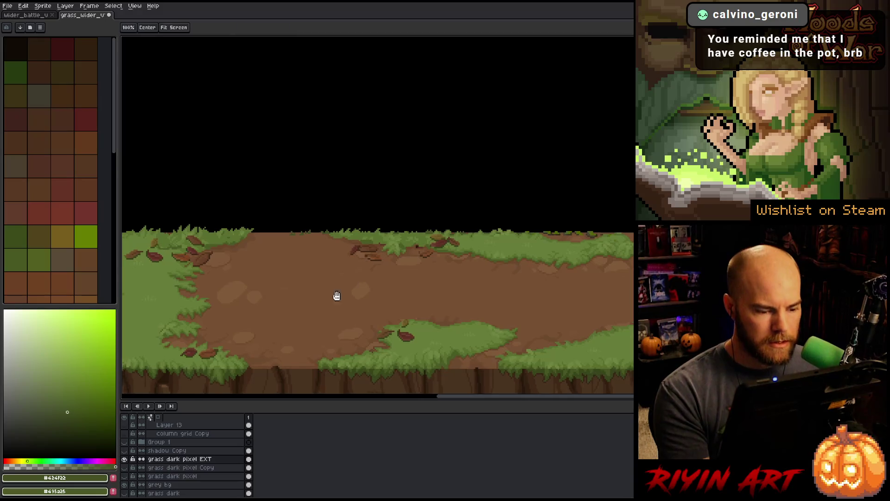
{"action": "scroll", "coordinate": [328, 304], "scroll_direction": "up", "scroll_amount": 3}
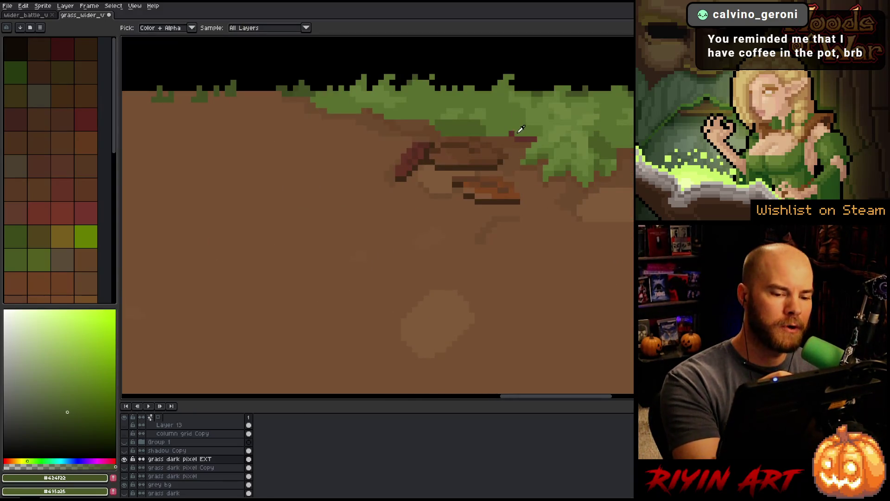
{"action": "left_click", "coordinate": [503, 134], "text": "alt"}
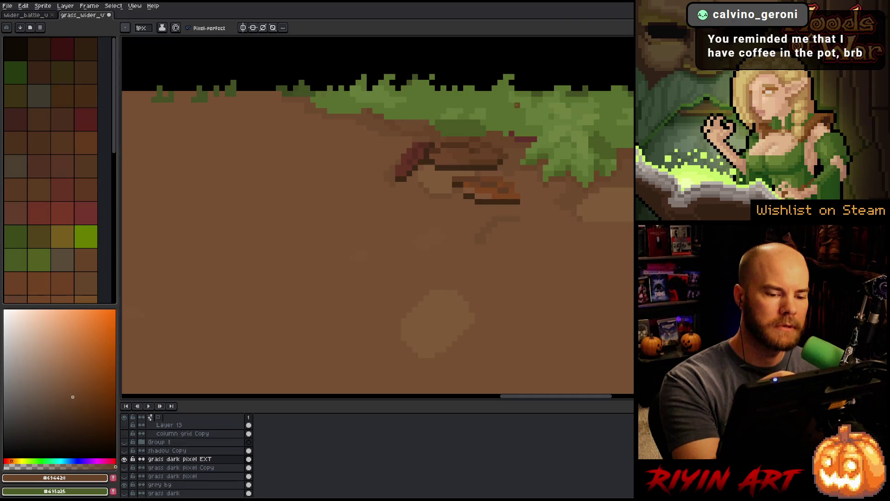
{"action": "left_click", "coordinate": [517, 106], "text": "alt"}
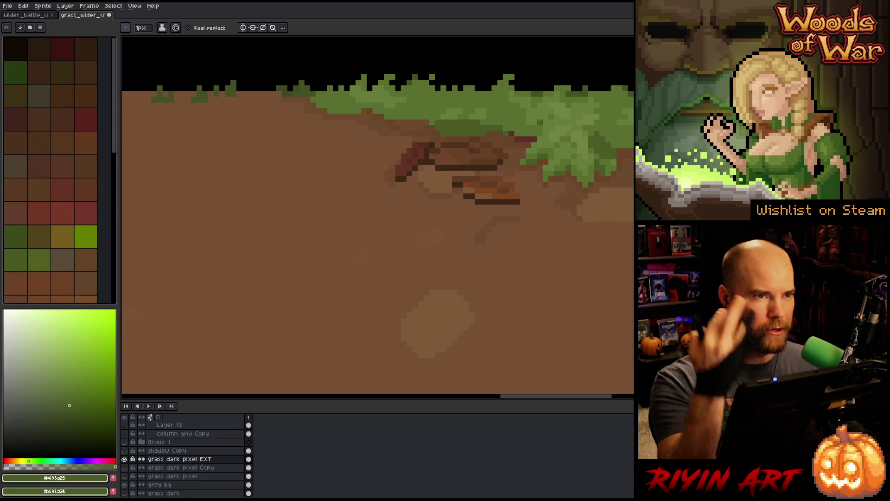
{"action": "scroll", "coordinate": [448, 289], "scroll_direction": "down", "scroll_amount": 3}
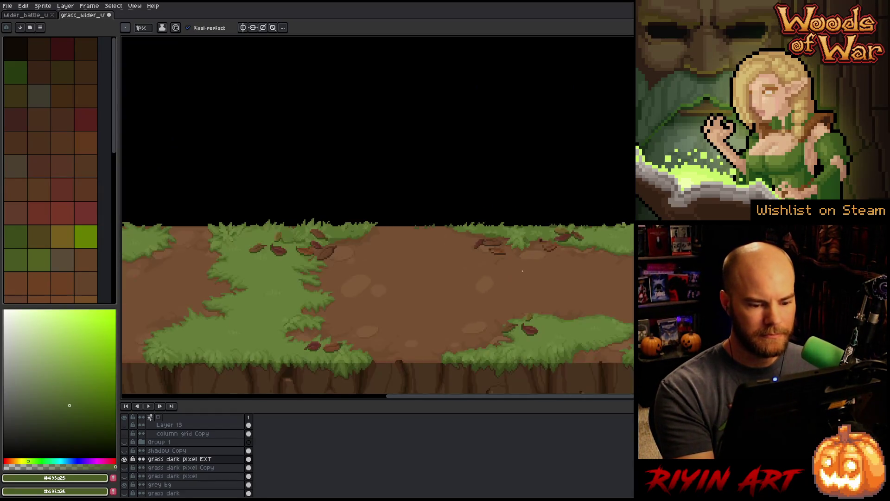
- Bring the upper-left dirt into view, sample dirt brown #775033, and save the tile
{"action": "scroll", "coordinate": [448, 288], "scroll_direction": "up", "scroll_amount": 1}
{"action": "left_click_drag", "start_coordinate": [449, 288], "coordinate": [423, 248]}
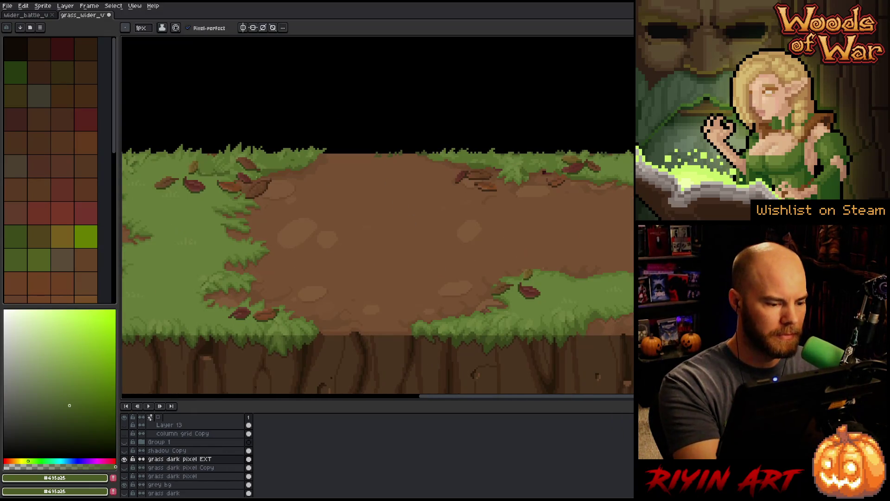
{"action": "scroll", "coordinate": [278, 203], "scroll_direction": "up", "scroll_amount": 3}
{"action": "left_click", "coordinate": [274, 211], "text": "alt"}
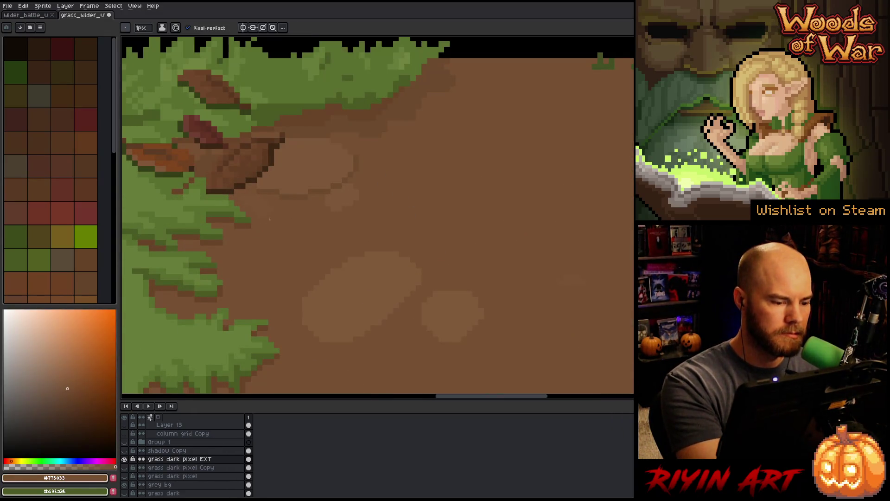
{"action": "scroll", "coordinate": [532, 264], "scroll_direction": "down", "scroll_amount": 3}
{"action": "scroll", "coordinate": [569, 302], "scroll_direction": "up", "scroll_amount": 2}
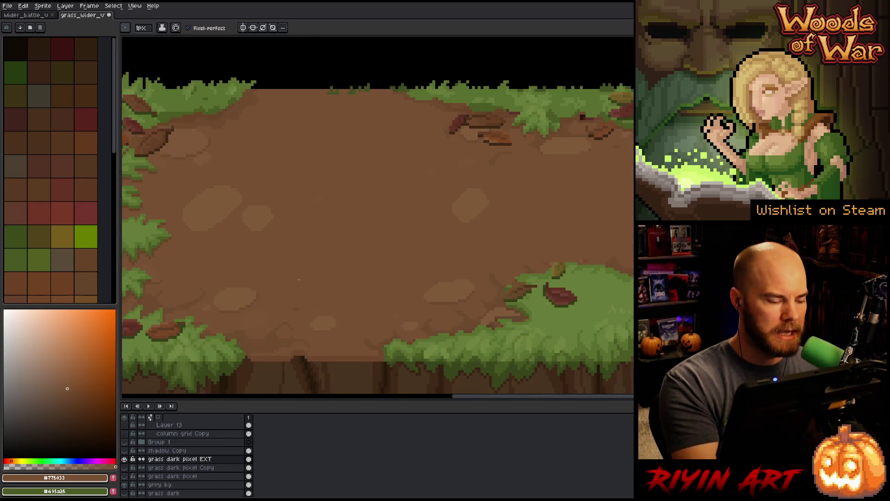
{"action": "key", "text": "ctrl+s"}
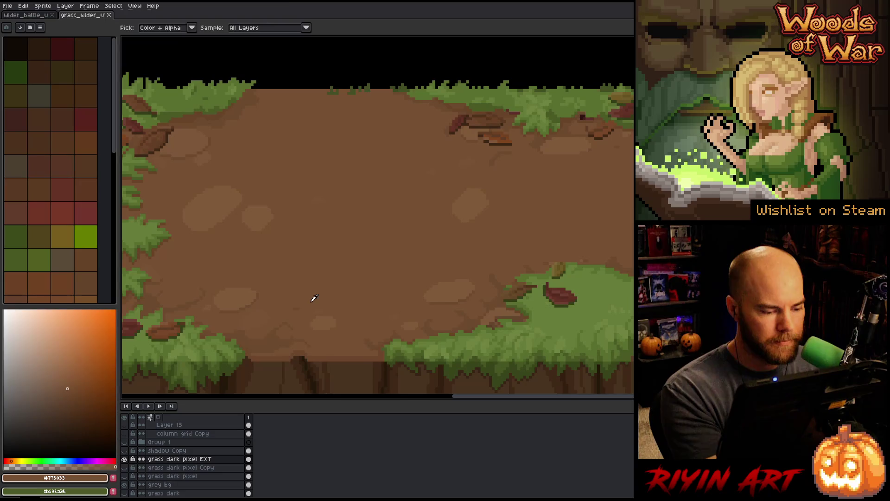
- Sample grass green, pencil small blades along the dirt's top edge, and save the tile
{"action": "left_click_drag", "start_coordinate": [519, 264], "coordinate": [473, 235]}
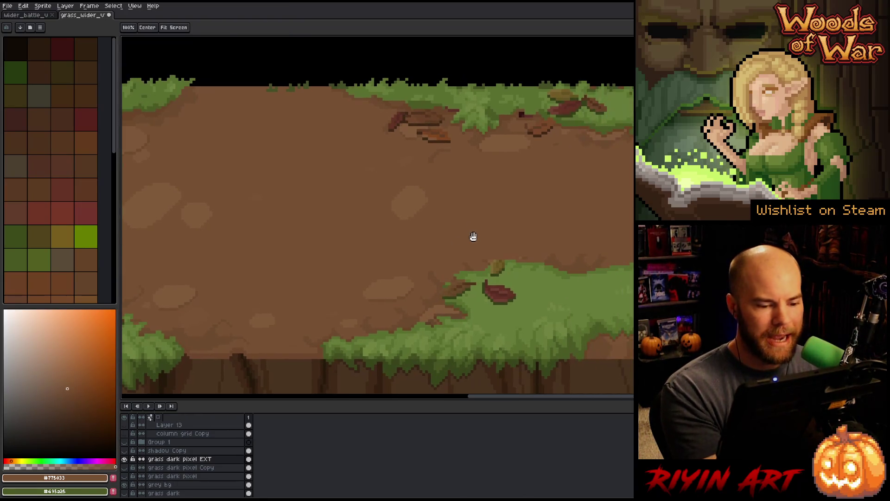
{"action": "left_click_drag", "start_coordinate": [415, 243], "coordinate": [434, 211]}
{"action": "key", "text": "i"}
{"action": "left_click", "coordinate": [256, 118]}
{"action": "left_click", "coordinate": [245, 118], "text": "alt"}
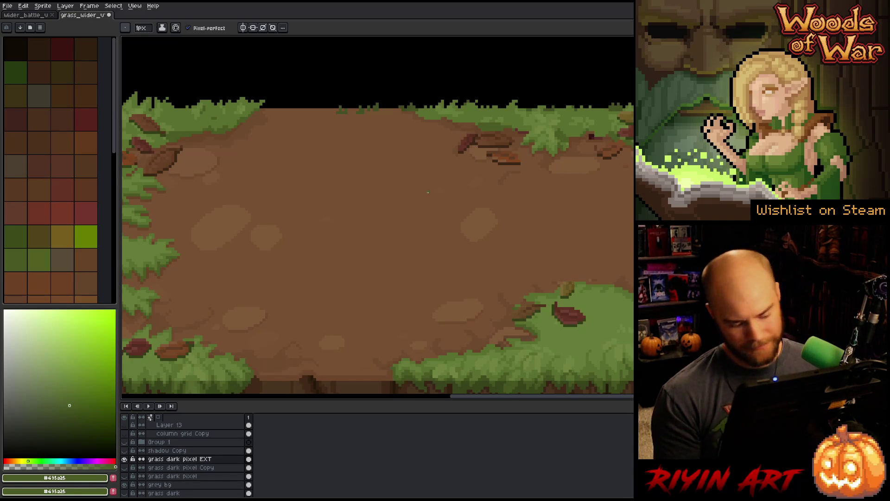
{"action": "key", "text": "ctrl+s"}
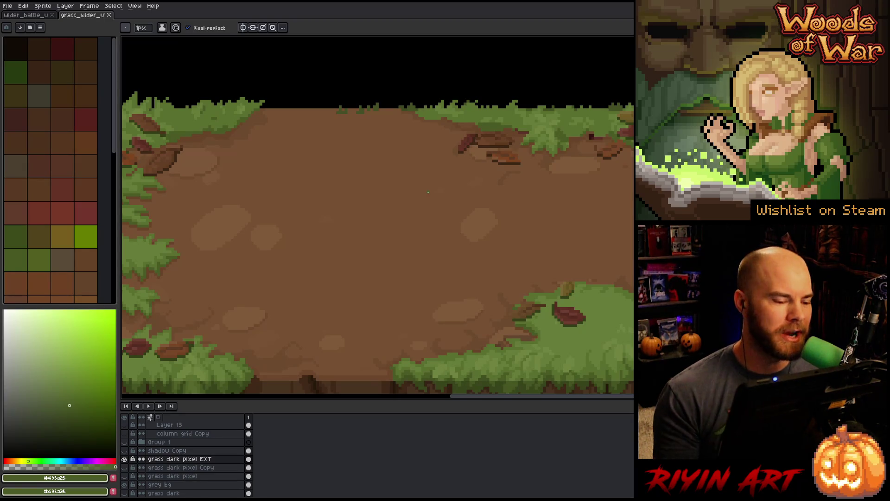
- Sample dirt brown #805a39 and choose the darker brown #6d4a2e for shading
{"action": "left_click", "coordinate": [258, 240], "text": "alt"}
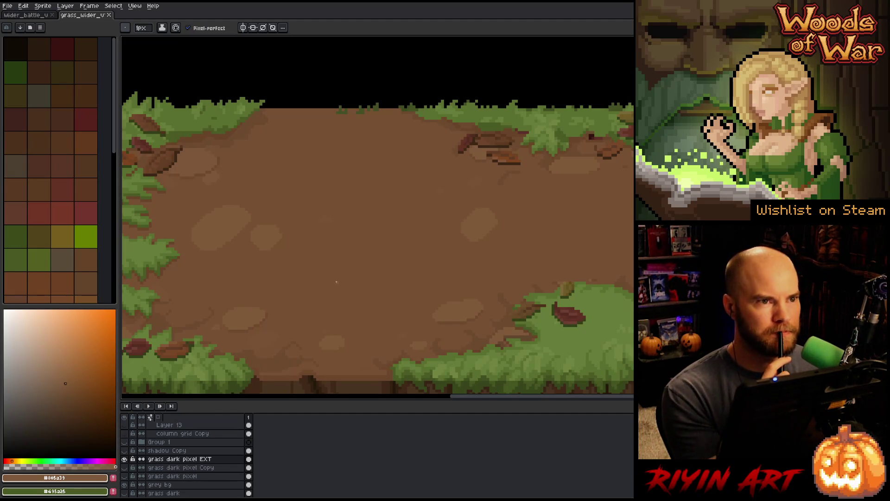
{"action": "left_click", "coordinate": [253, 346], "text": "alt"}
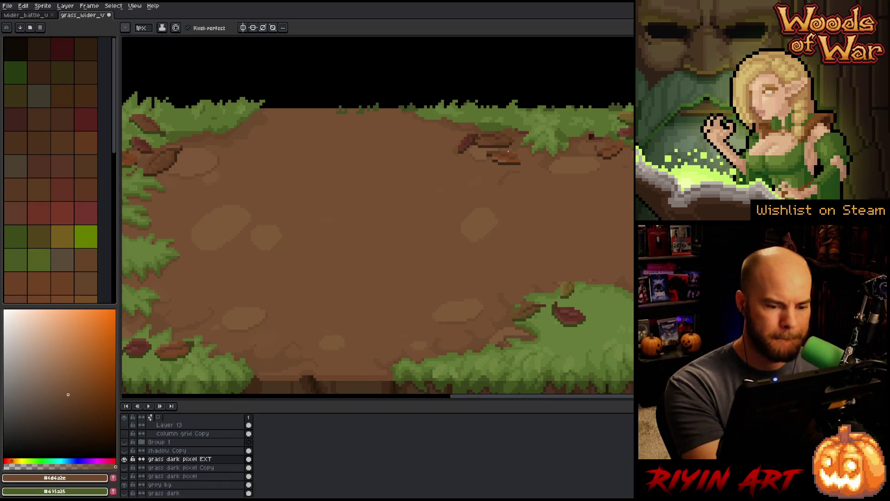
{"action": "left_click_drag", "start_coordinate": [321, 190], "coordinate": [408, 172]}
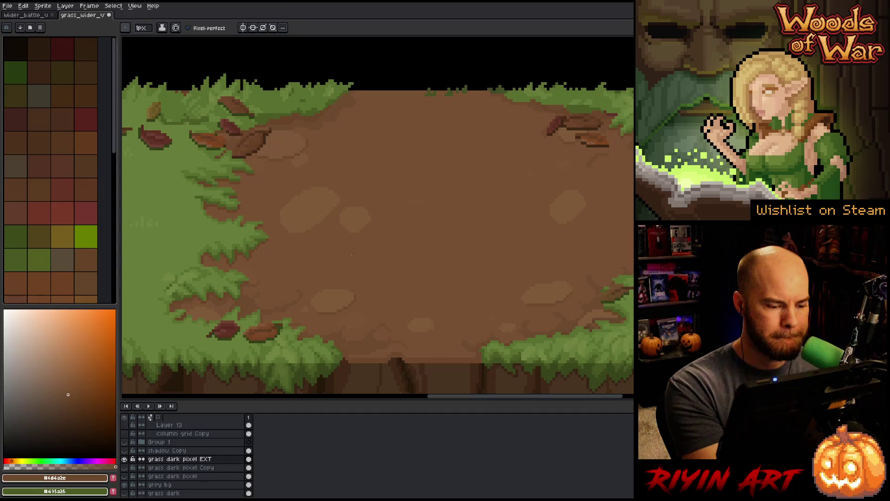
{"action": "key", "text": "w"}
{"action": "left_click", "coordinate": [347, 219]}
{"action": "key", "text": "b"}
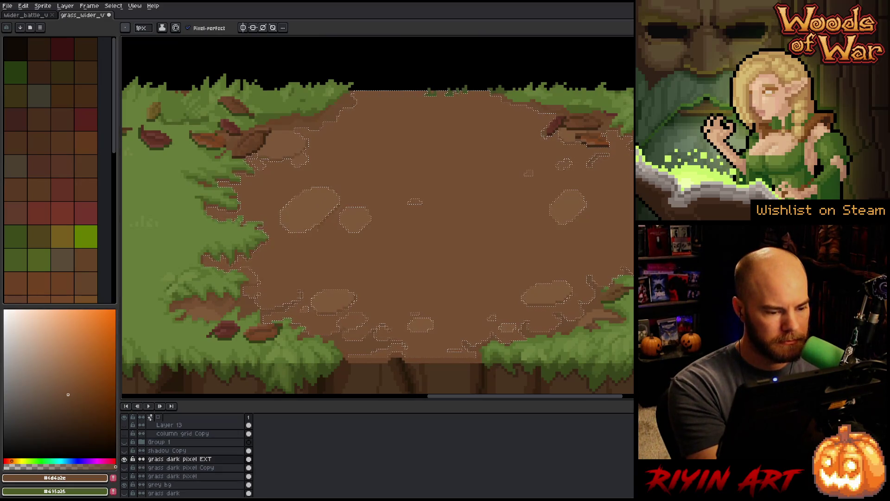
{"action": "key", "text": "ctrl+d"}
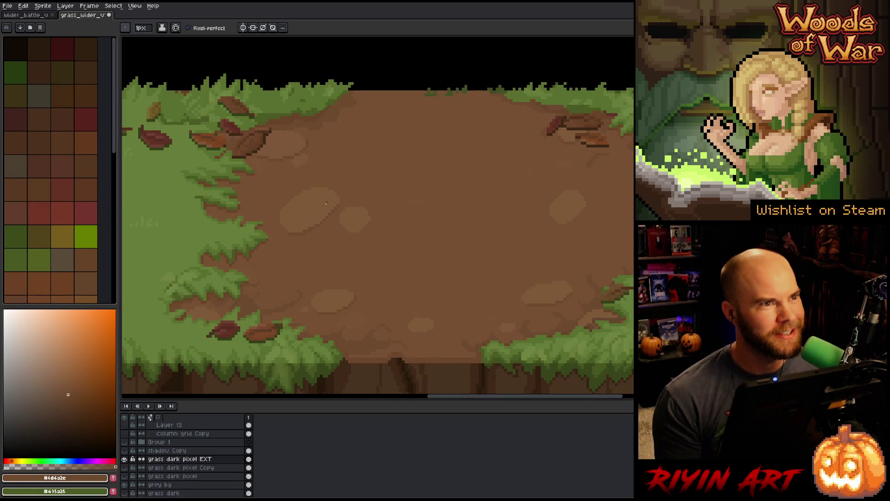
{"action": "key", "text": "ctrl+shift+d"}
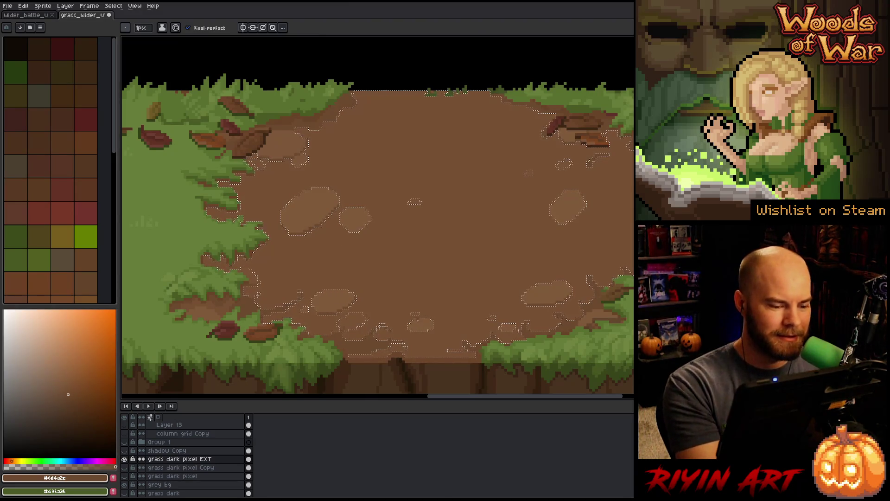
{"action": "key", "text": "ctrl+d"}
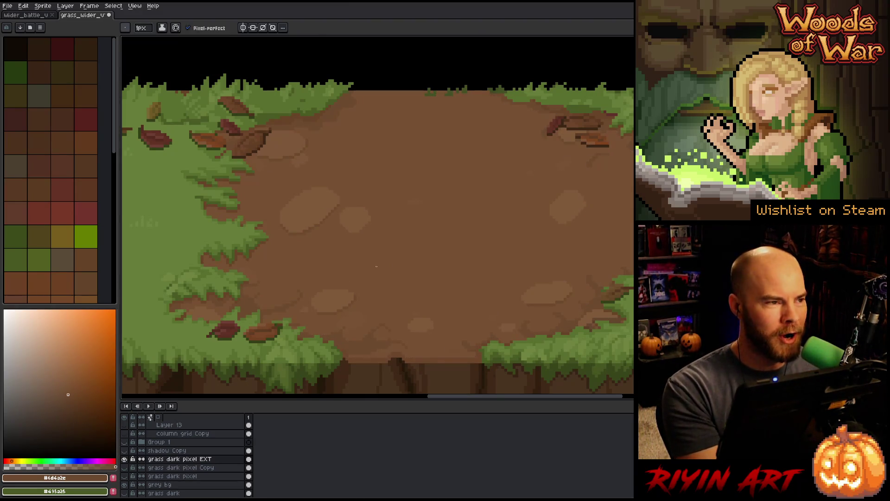
{"action": "left_click", "coordinate": [308, 226], "text": "alt"}
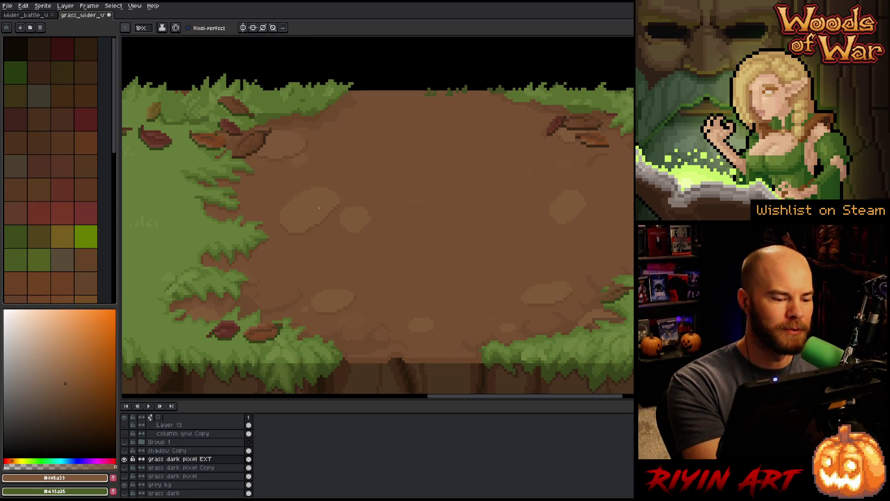
{"action": "left_click", "coordinate": [318, 226], "text": "alt"}
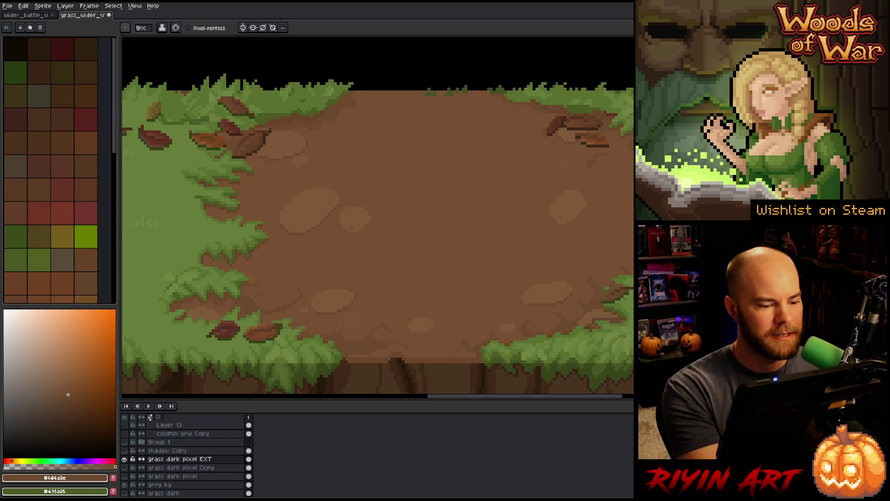
- Sample the dirt browns #775033, #6d4a2e and #7d5738, saving the tile along the way
{"action": "left_click", "coordinate": [370, 226], "text": "alt"}
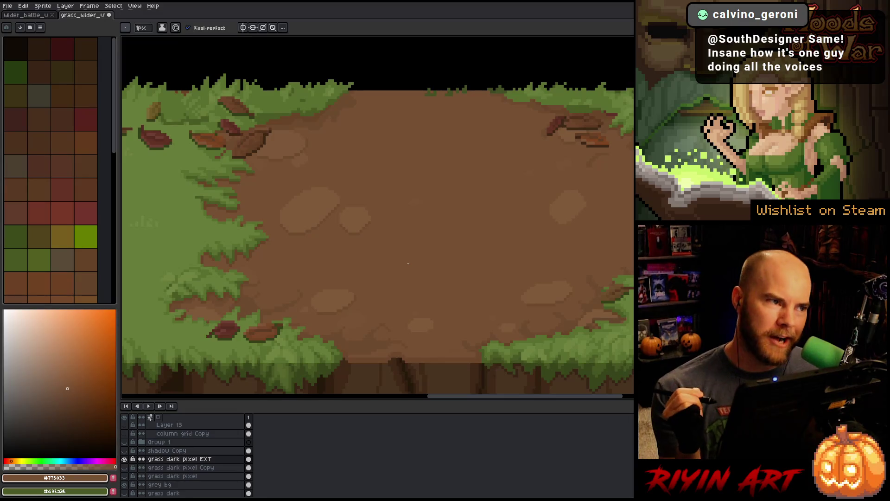
{"action": "key", "text": "v"}
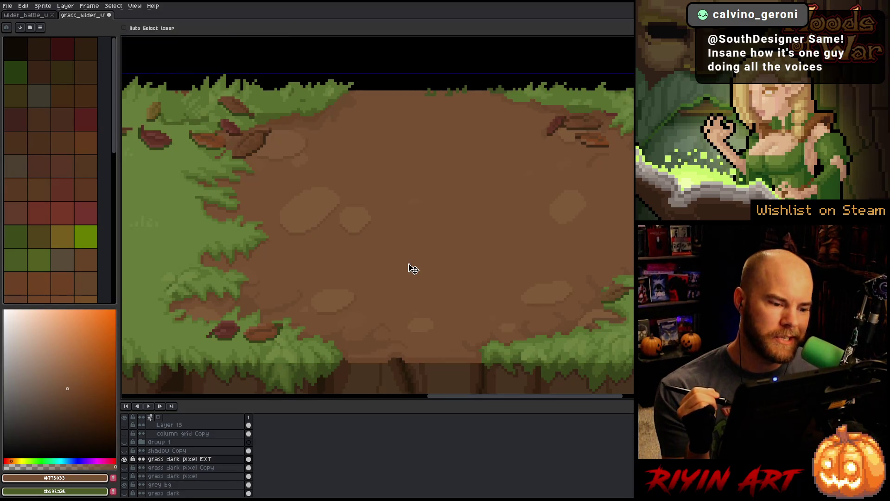
{"action": "key", "text": "ctrl+s"}
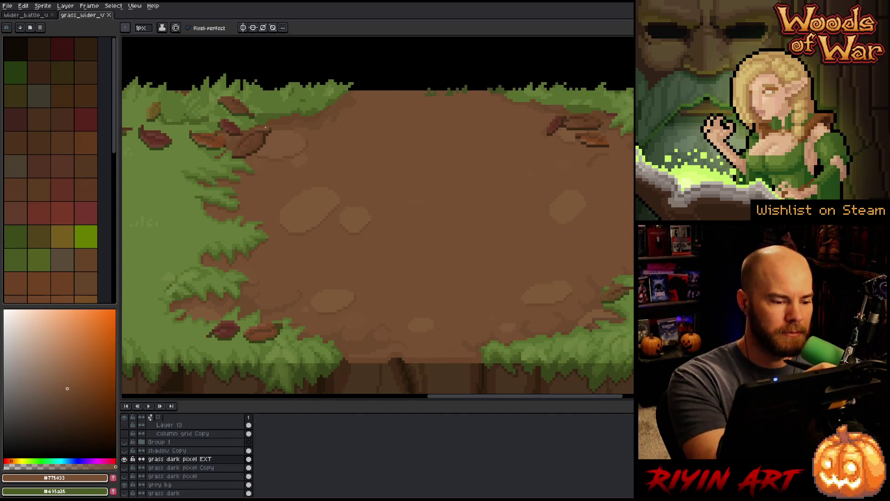
{"action": "left_click", "coordinate": [255, 154], "text": "alt"}
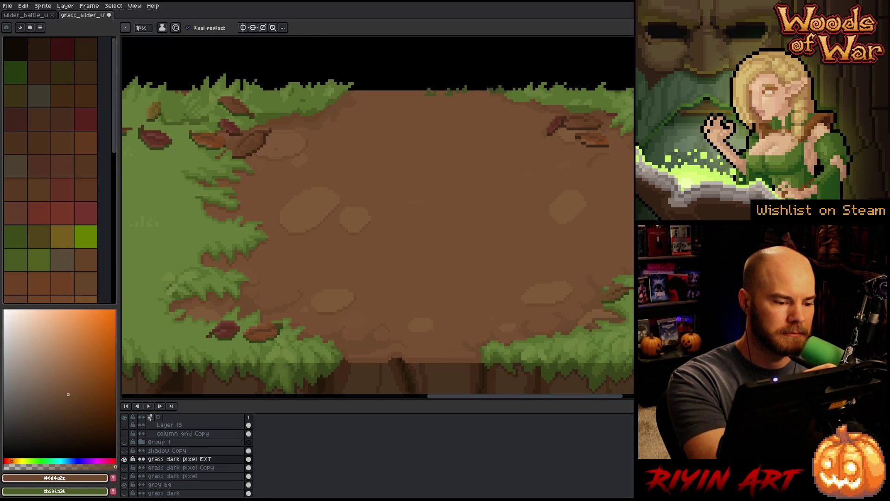
{"action": "left_click", "coordinate": [450, 283], "text": "alt"}
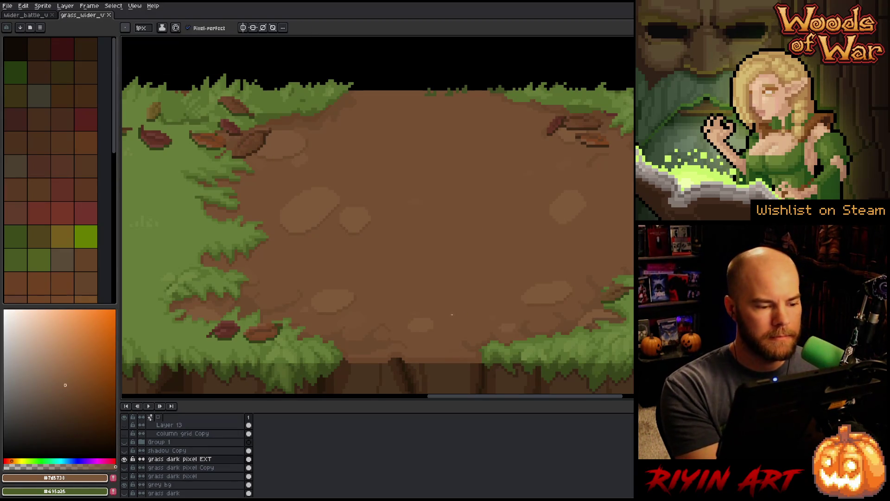
{"action": "left_click", "coordinate": [354, 227], "text": "alt"}
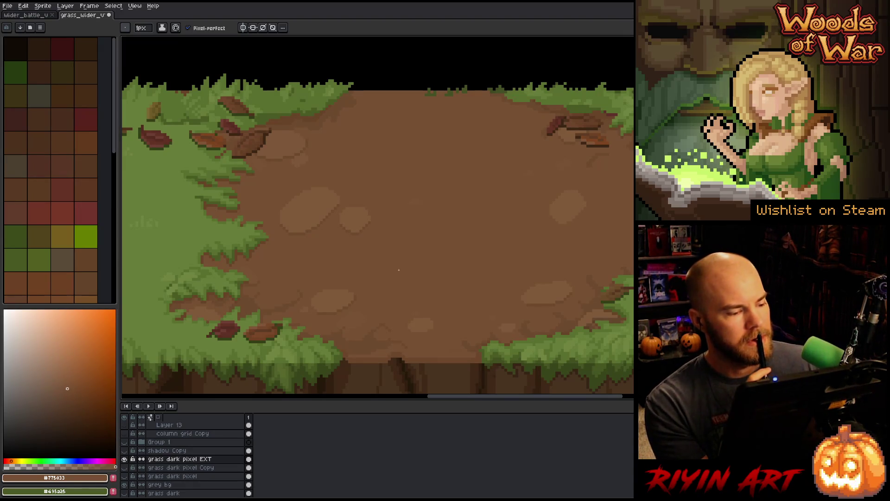
{"action": "key", "text": "ctrl+s"}
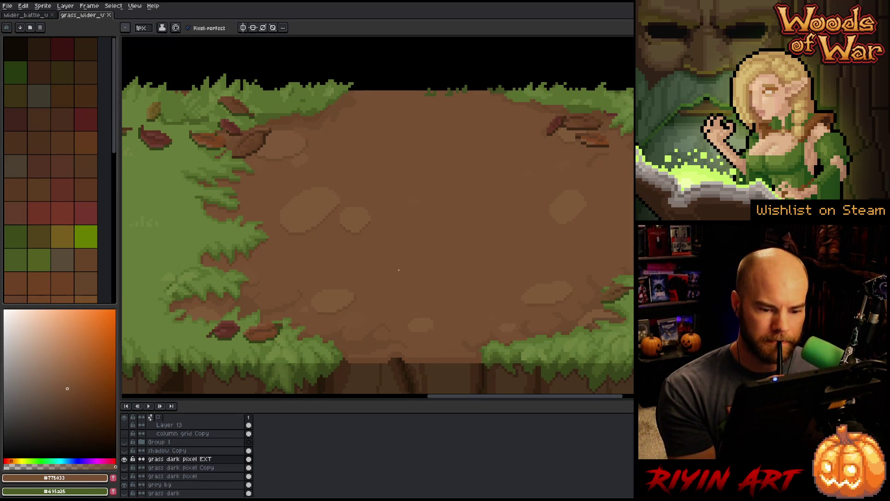
- Load the darker ground brown #6d4a2e from the dirt and select the dark-brown pixels
{"action": "mouse_move", "coordinate": [399, 269]}
{"action": "left_mouse_down"}
{"action": "mouse_move", "coordinate": [419, 255]}
{"action": "mouse_move", "coordinate": [374, 263]}
{"action": "left_mouse_up"}
{"action": "left_click", "coordinate": [367, 306], "text": "alt"}
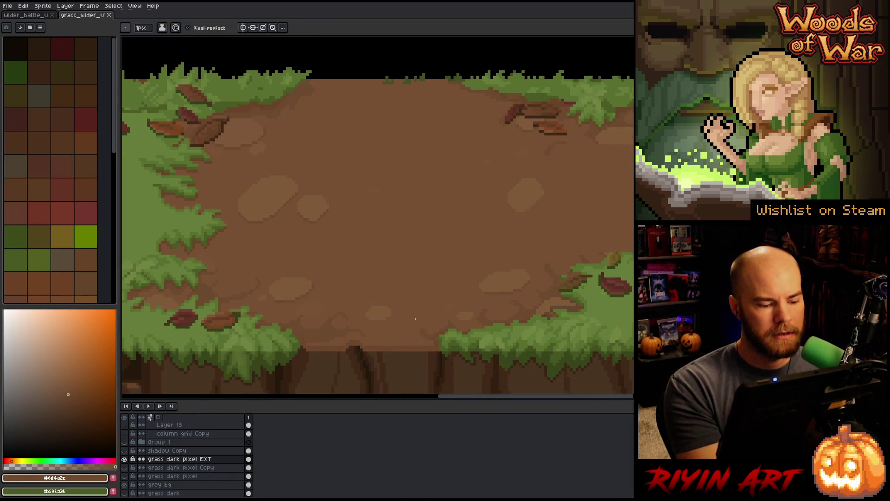
{"action": "left_click", "coordinate": [383, 310]}
{"action": "key", "text": "ctrl+d"}
{"action": "key", "text": "g"}
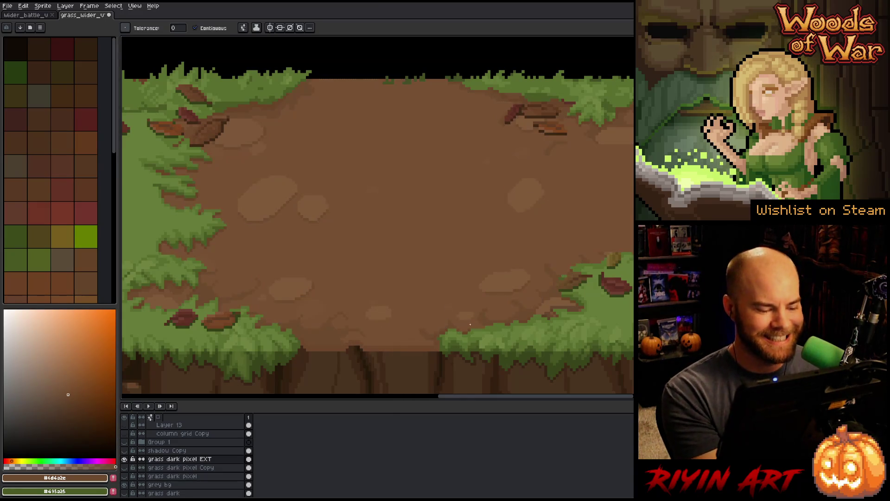
{"action": "left_click", "coordinate": [426, 345]}
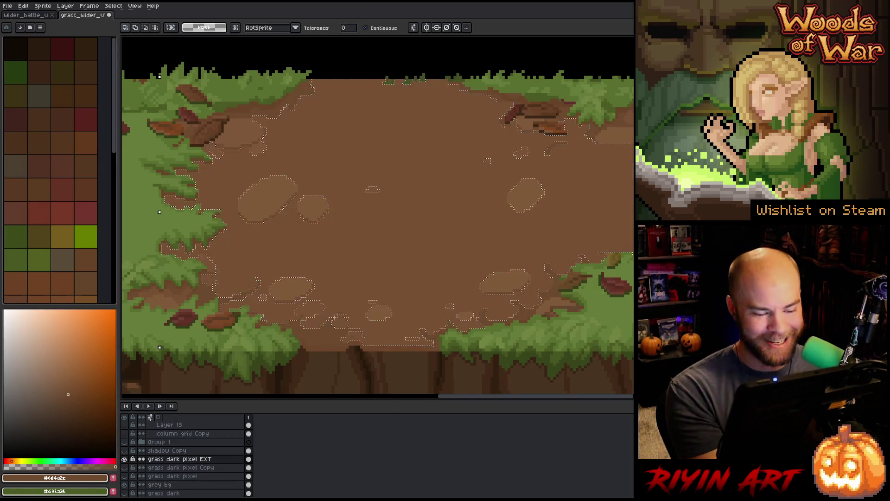
{"action": "key", "text": "b"}
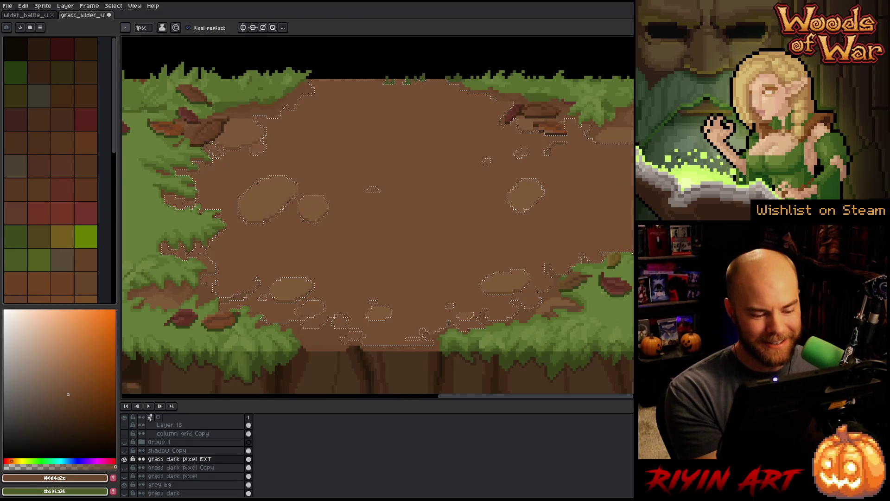
{"action": "key", "text": "ctrl+d"}
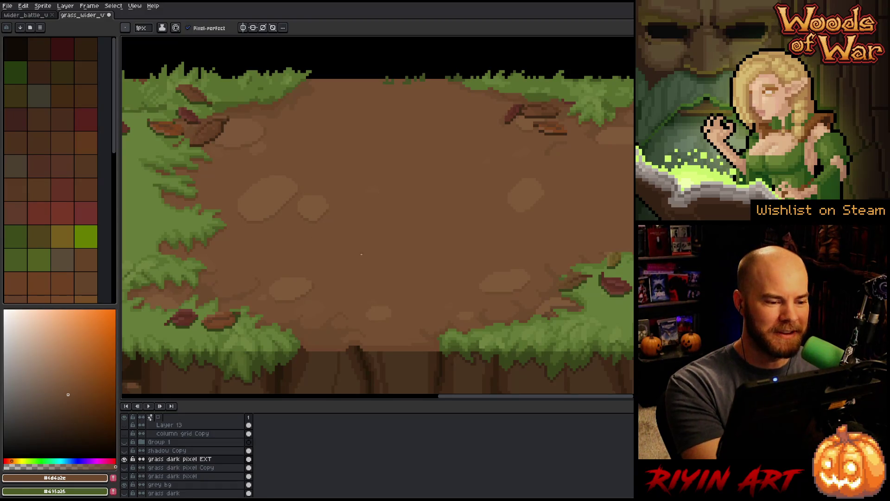
{"action": "key", "text": "w"}
{"action": "left_click", "coordinate": [337, 119]}
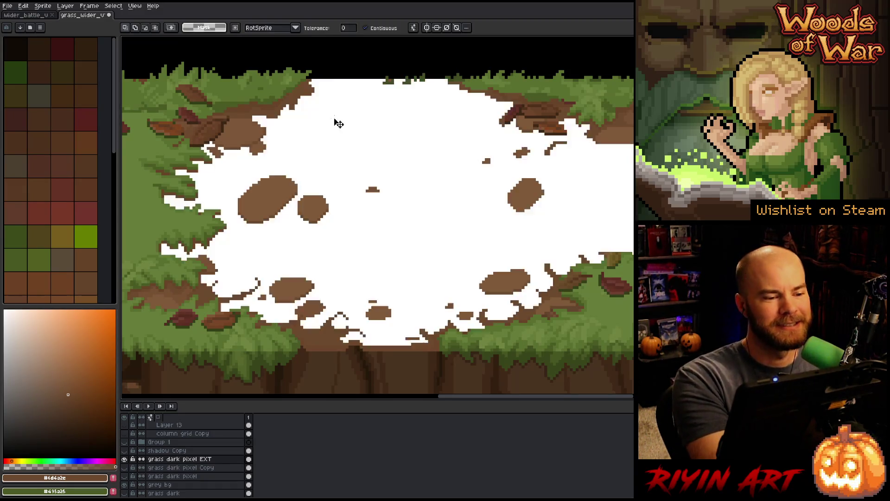
{"action": "key", "text": "b"}
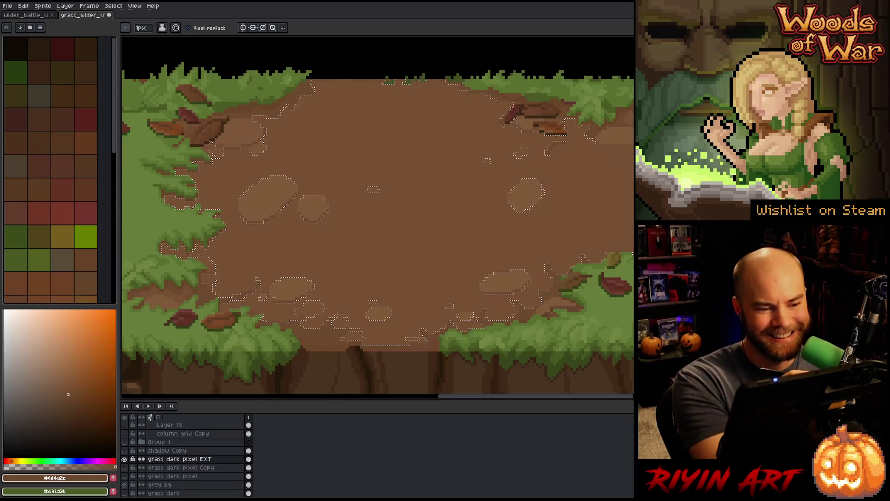
{"action": "key", "text": "ctrl+d"}
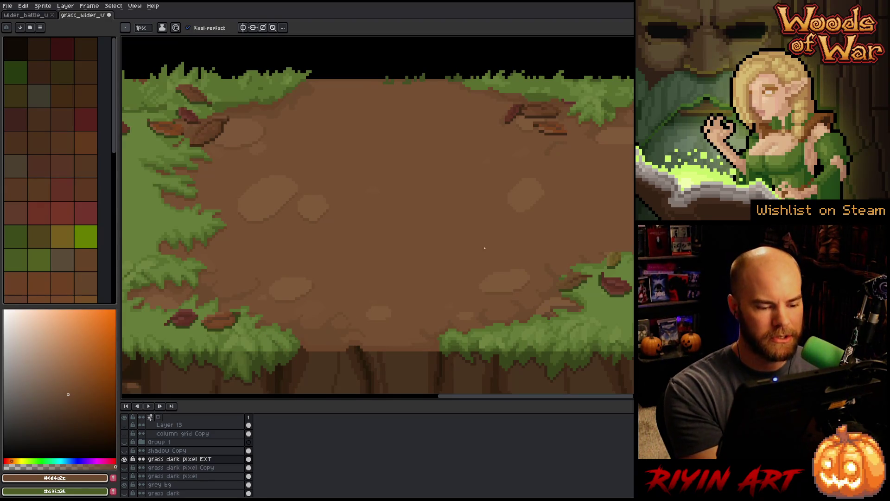
- Sample the lighter, mid and light pebble dirt browns, ending on the darker ground brown
{"action": "left_click", "coordinate": [259, 143], "text": "alt"}
{"action": "left_click", "coordinate": [167, 302], "text": "alt"}
{"action": "left_click", "coordinate": [259, 144], "text": "alt"}
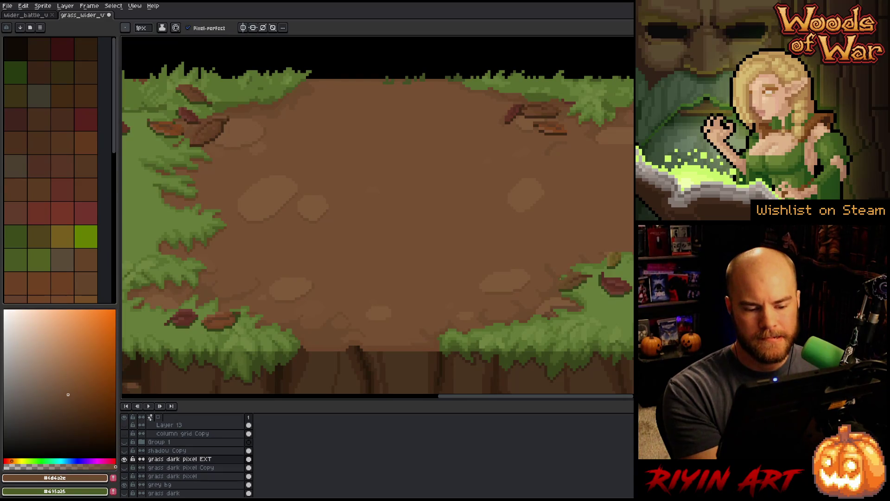
{"action": "left_click", "coordinate": [568, 278], "text": "alt"}
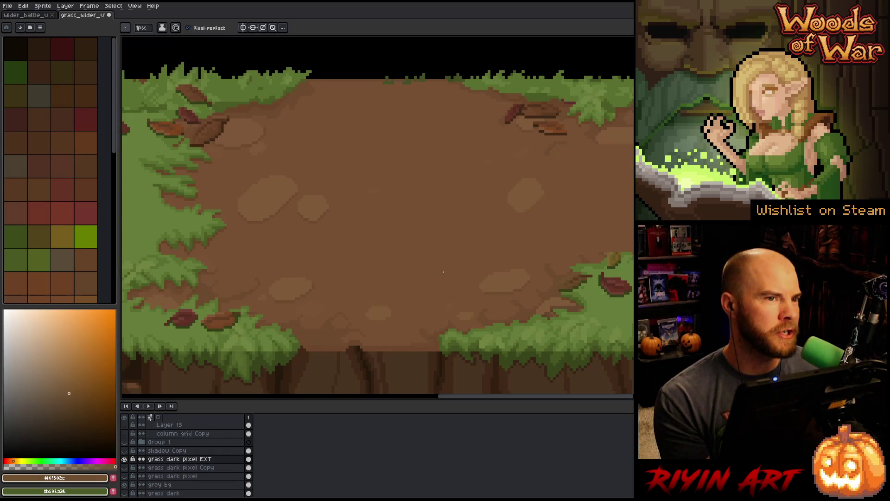
{"action": "key", "text": "i"}
{"action": "left_click", "coordinate": [545, 247]}
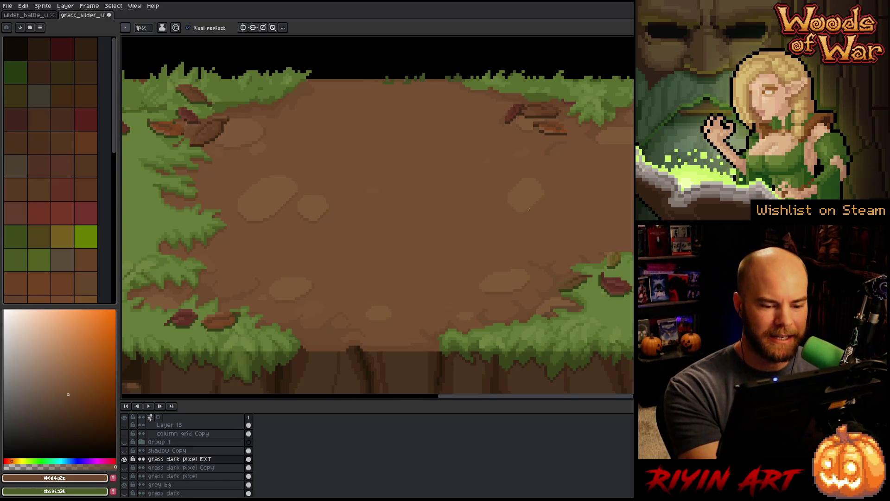
{"action": "left_click", "coordinate": [490, 194], "text": "alt"}
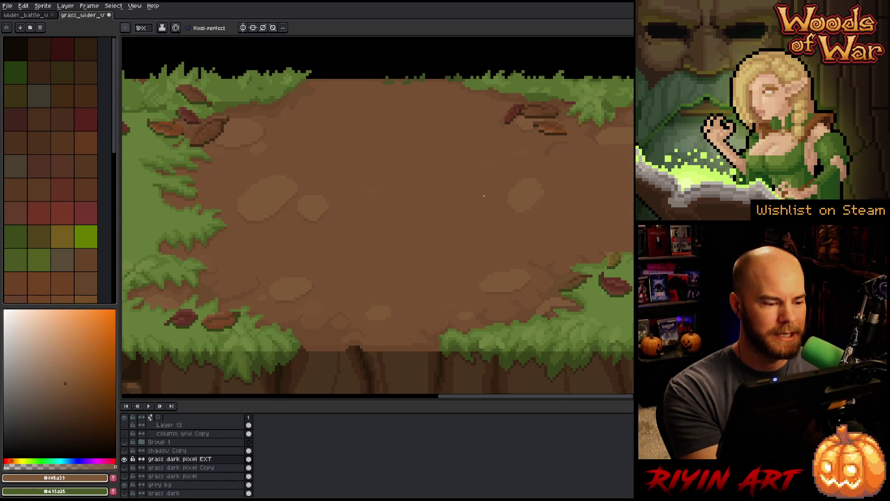
{"action": "left_click", "coordinate": [290, 103], "text": "alt"}
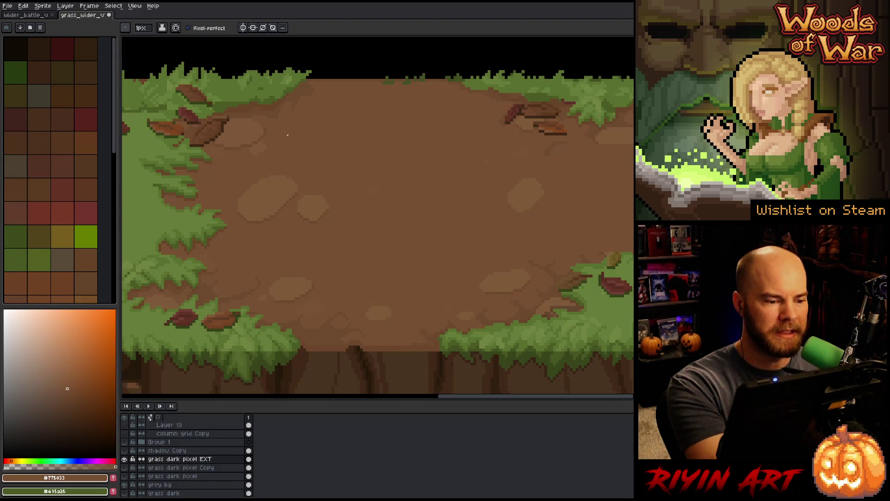
{"action": "left_click", "coordinate": [296, 108], "text": "alt"}
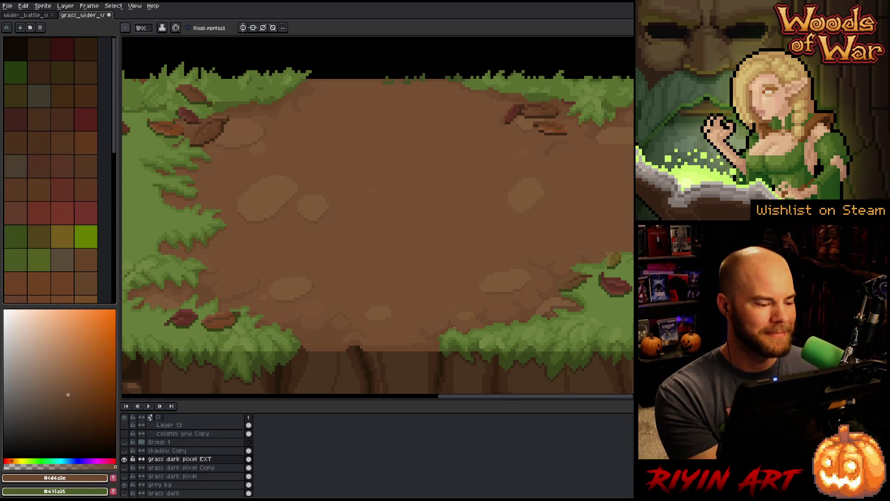
{"action": "scroll", "coordinate": [600, 301], "scroll_direction": "down", "scroll_amount": 5}
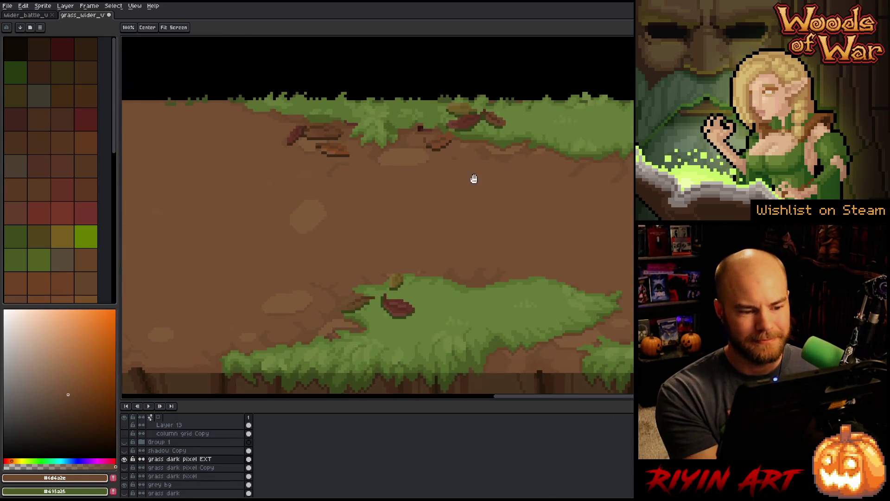
{"action": "key", "text": "i"}
{"action": "key", "text": "b"}
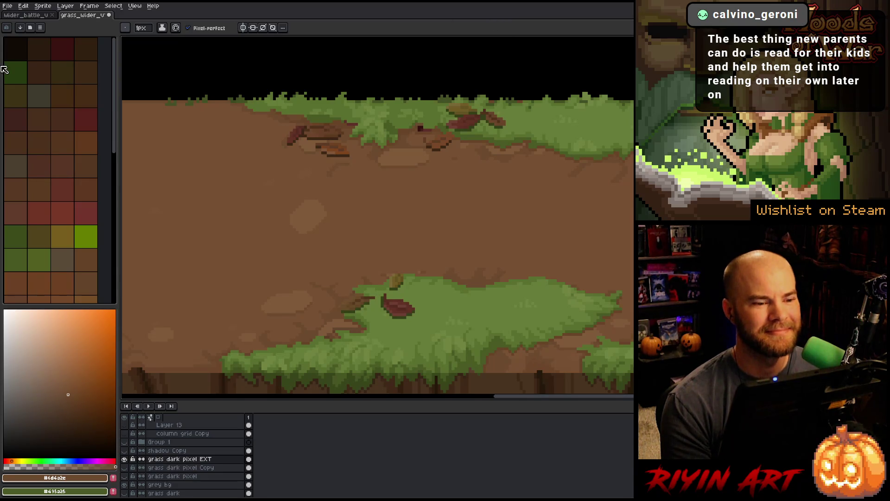
{"action": "scroll", "coordinate": [350, 198], "scroll_direction": "down", "scroll_amount": 2}
- Zoom into the dirt under the top grass band and Magic Wand select it
{"action": "scroll", "coordinate": [350, 198], "scroll_direction": "up", "scroll_amount": 1}
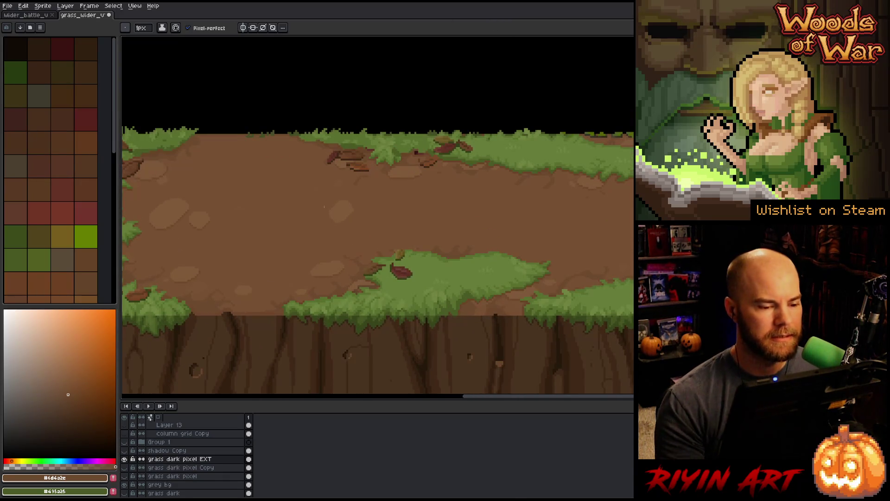
{"action": "scroll", "coordinate": [346, 184], "scroll_direction": "up", "scroll_amount": 2}
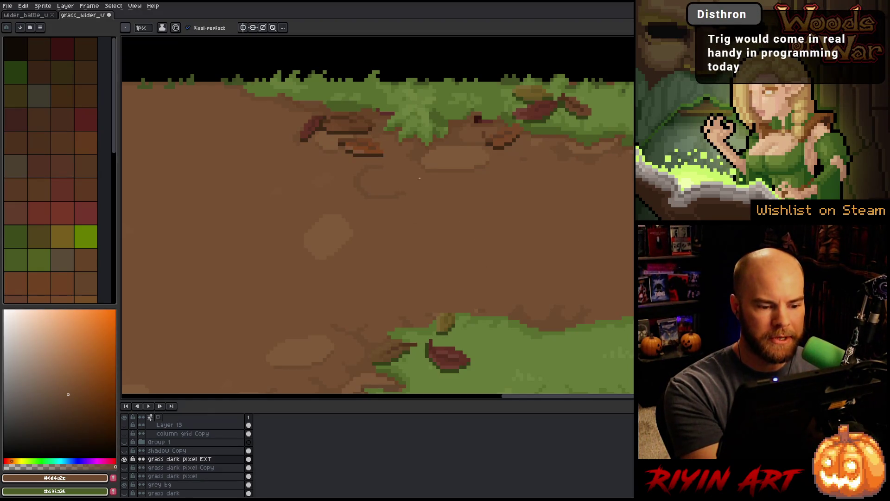
{"action": "scroll", "coordinate": [502, 283], "scroll_direction": "right", "scroll_amount": 3}
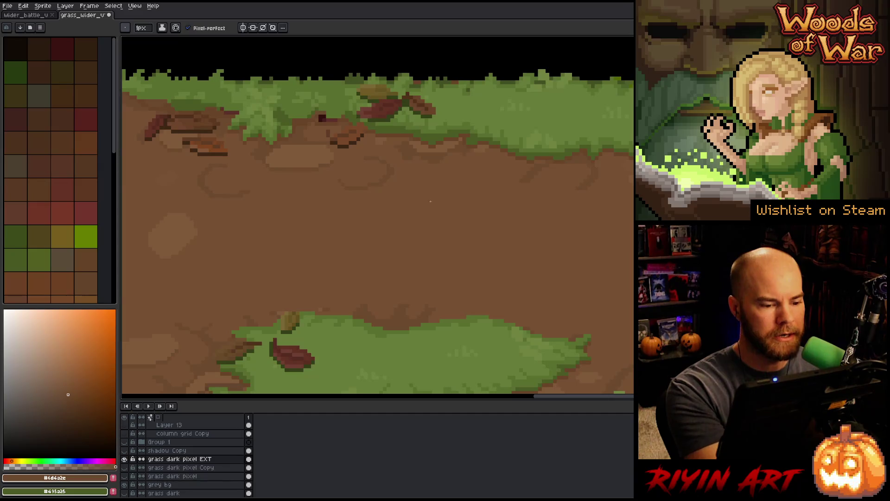
{"action": "key", "text": "w"}
{"action": "left_click", "coordinate": [476, 190]}
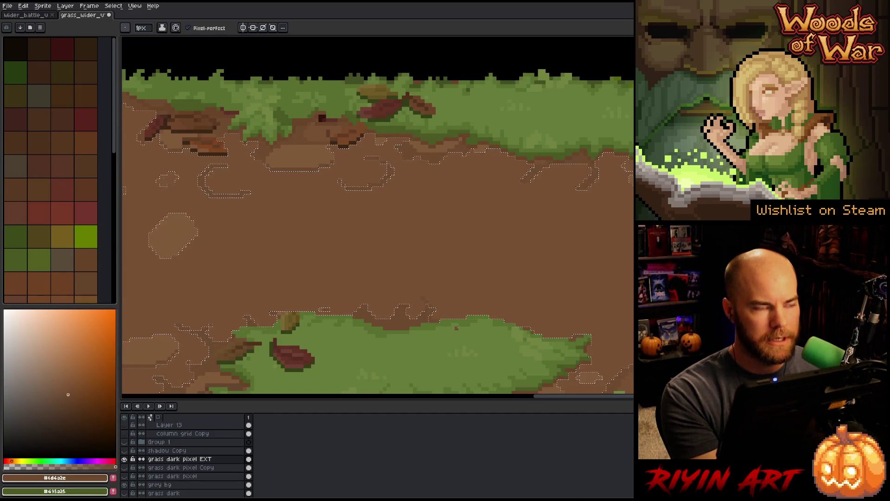
- Deselect the dirt and scroll on to the next section of the tile
{"action": "key", "text": "v"}
{"action": "key", "text": "ctrl+d"}
{"action": "scroll", "coordinate": [497, 272], "scroll_direction": "up", "scroll_amount": 1}
{"action": "scroll", "coordinate": [462, 271], "scroll_direction": "right", "scroll_amount": 5}
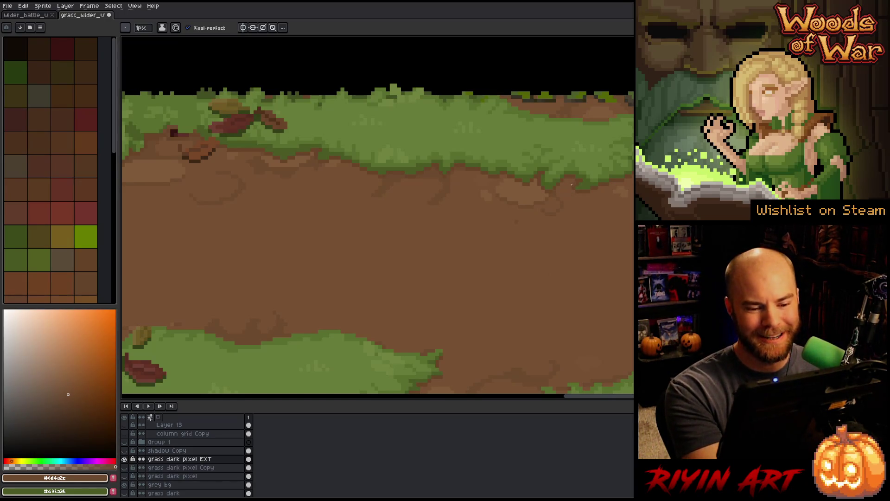
- Pan right along the dirt and sample the mid and darker ground browns
{"action": "left_click", "coordinate": [580, 182], "text": "alt"}
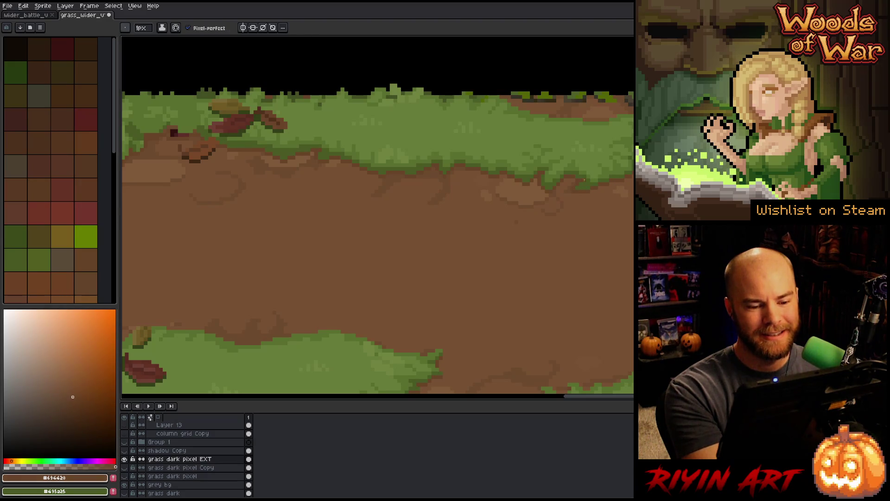
{"action": "left_click", "coordinate": [570, 190], "text": "alt"}
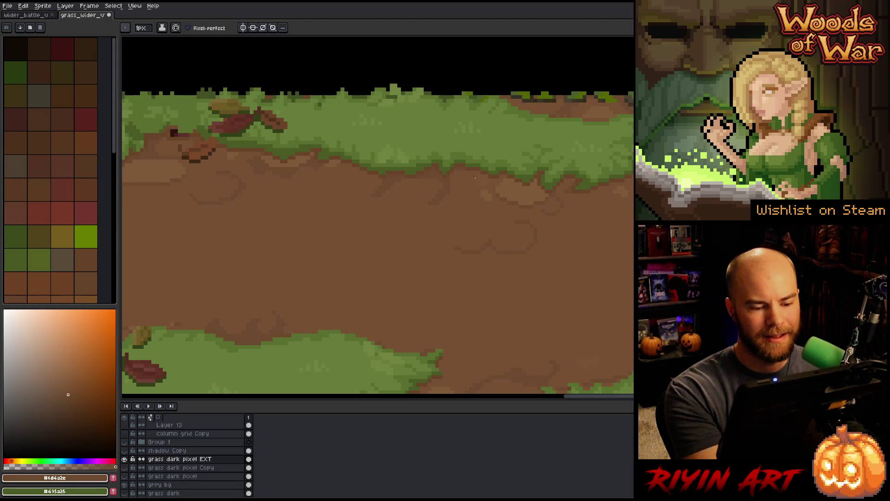
{"action": "left_click_drag", "start_coordinate": [553, 167], "coordinate": [460, 176]}
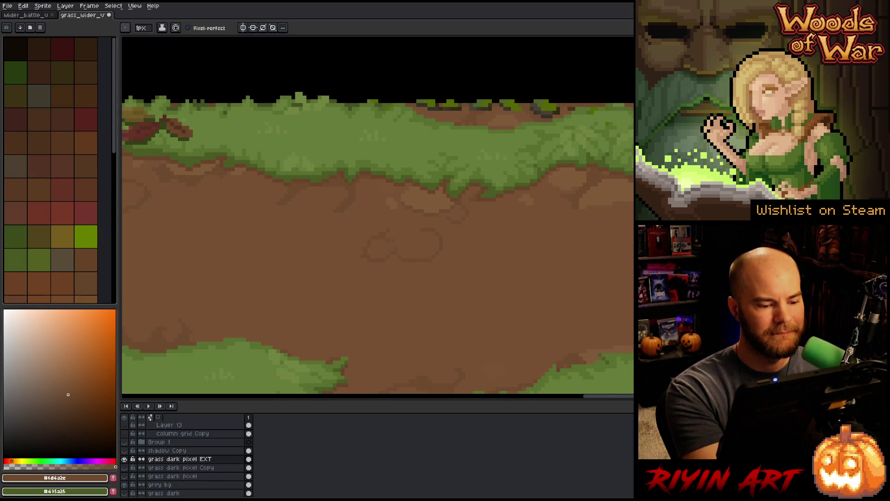
{"action": "left_click", "coordinate": [391, 241], "text": "alt"}
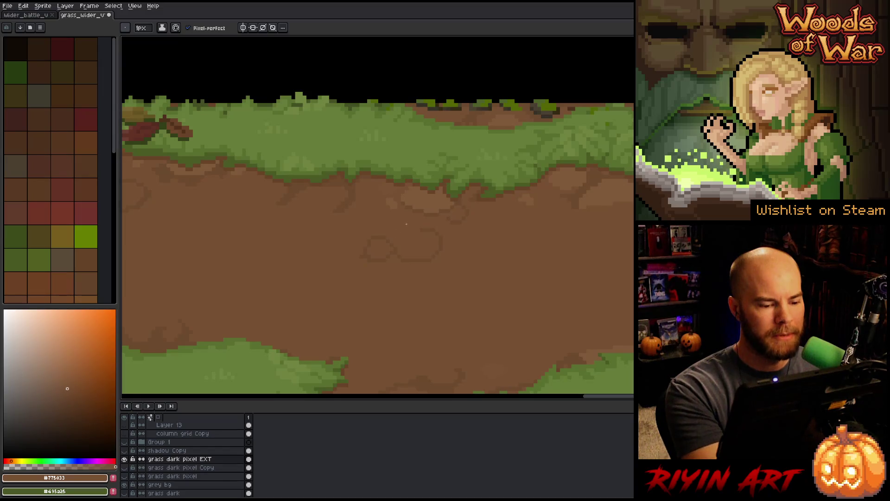
{"action": "left_click", "coordinate": [369, 245], "text": "alt"}
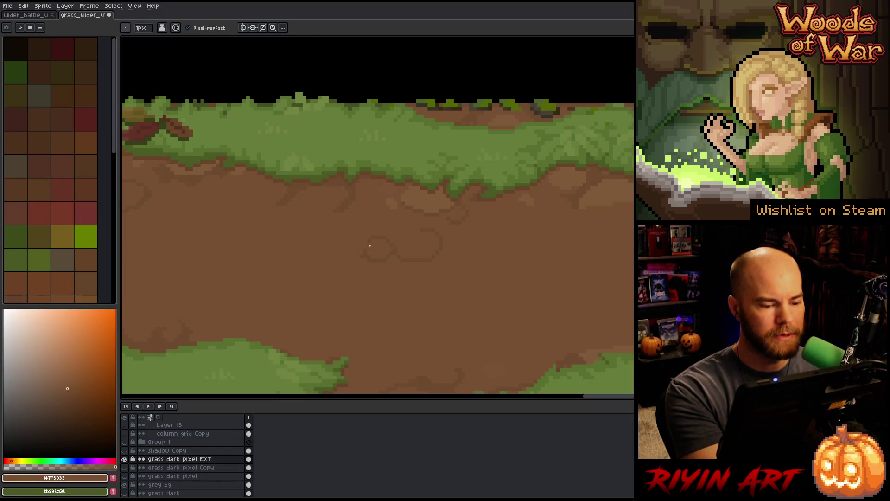
{"action": "left_click", "coordinate": [368, 238], "text": "alt"}
{"action": "left_click", "coordinate": [398, 290], "text": "alt"}
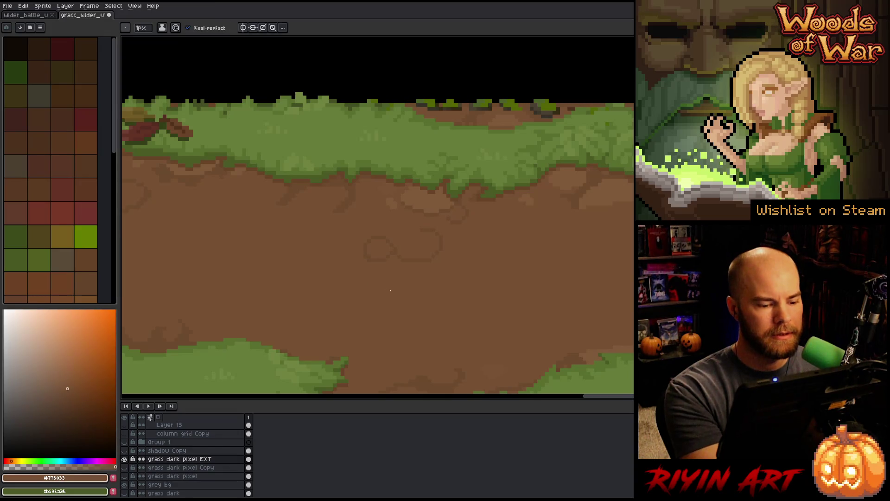
{"action": "left_click", "coordinate": [397, 247], "text": "alt"}
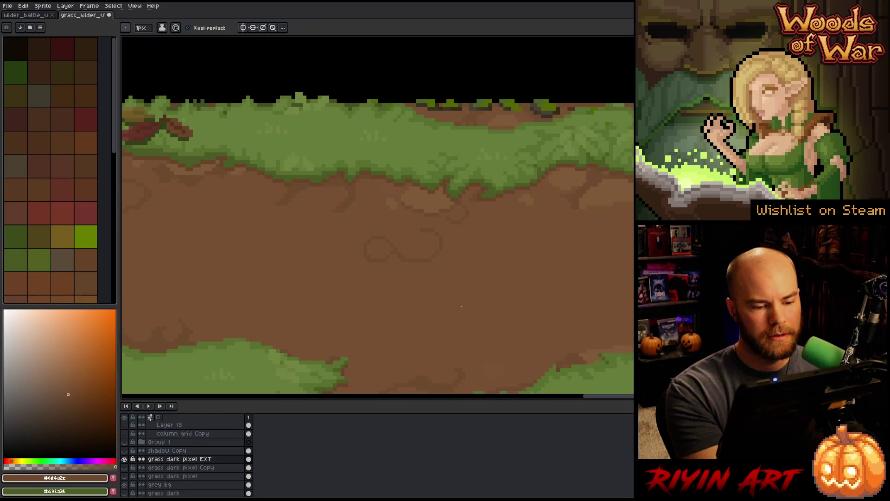
- Paint the oval pebble's lower-right edge and interior in a lighter brown
{"action": "scroll", "coordinate": [415, 254], "scroll_direction": "right", "scroll_amount": 5}
{"action": "left_click", "coordinate": [363, 179], "text": "alt"}
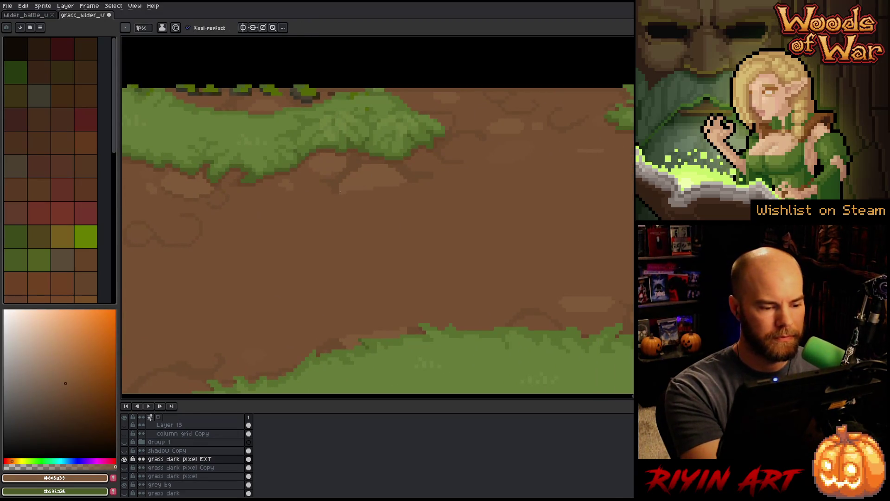
{"action": "left_click_drag", "start_coordinate": [368, 212], "coordinate": [408, 186]}
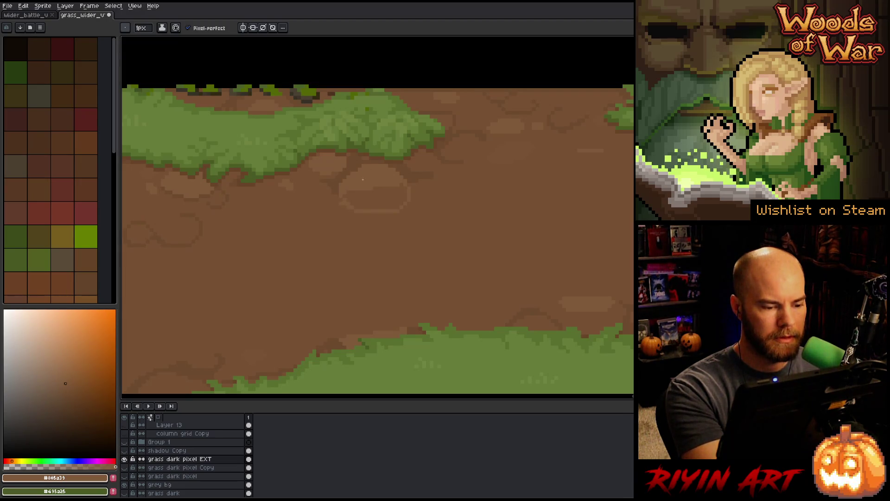
{"action": "left_click_drag", "start_coordinate": [347, 200], "coordinate": [399, 195]}
- Re-sample the darker soil, mid #775033 and light pebble browns around the pebble
{"action": "left_click", "coordinate": [341, 193], "text": "alt"}
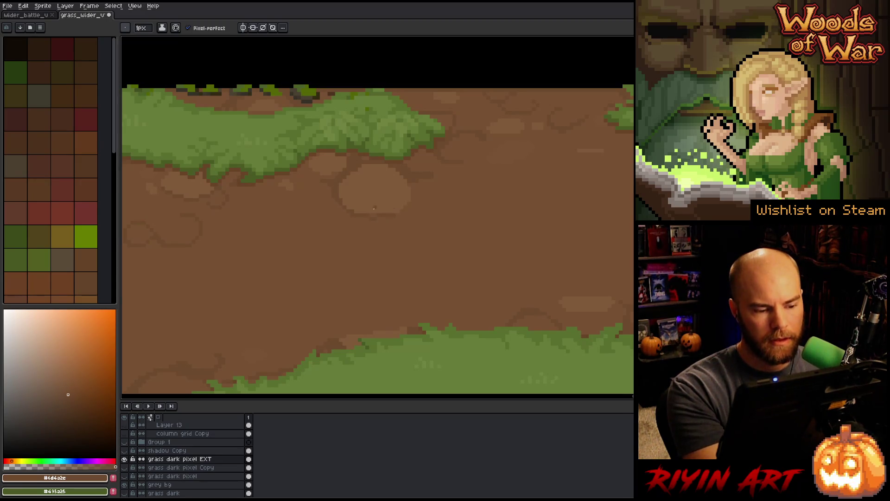
{"action": "left_click", "coordinate": [361, 203], "text": "alt"}
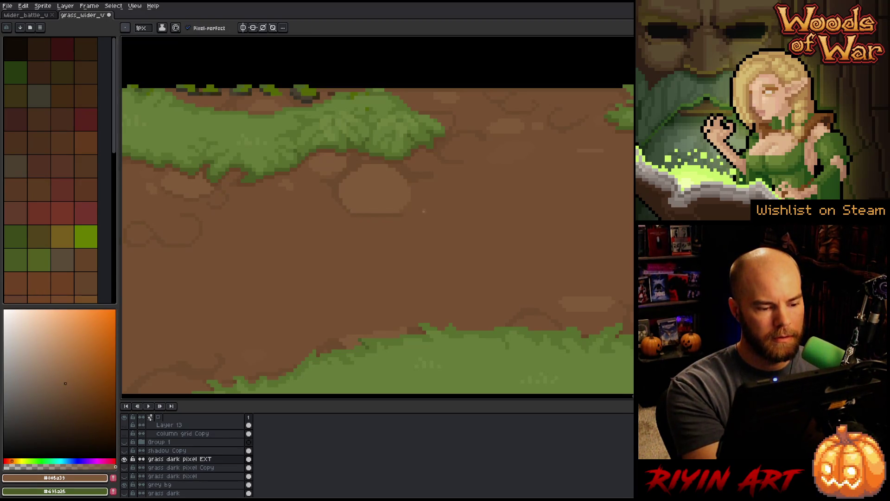
{"action": "left_click", "coordinate": [401, 212], "text": "alt"}
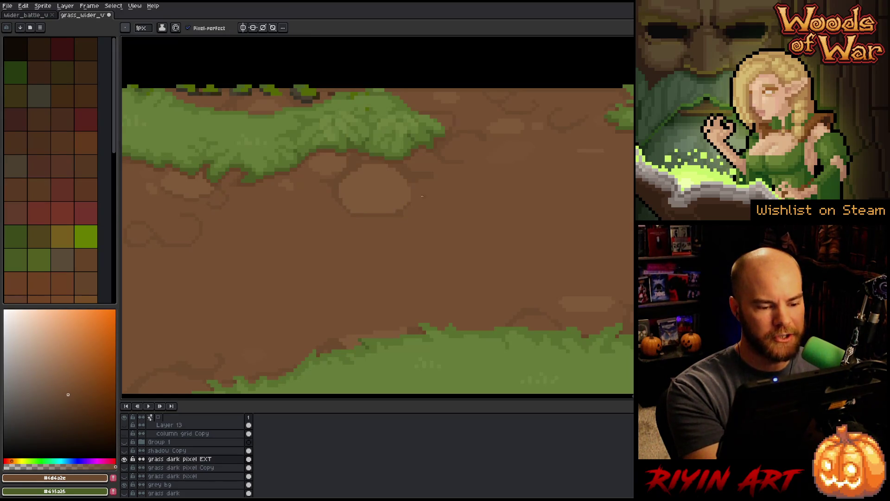
{"action": "left_click", "coordinate": [412, 213], "text": "alt"}
{"action": "left_click", "coordinate": [421, 184], "text": "alt"}
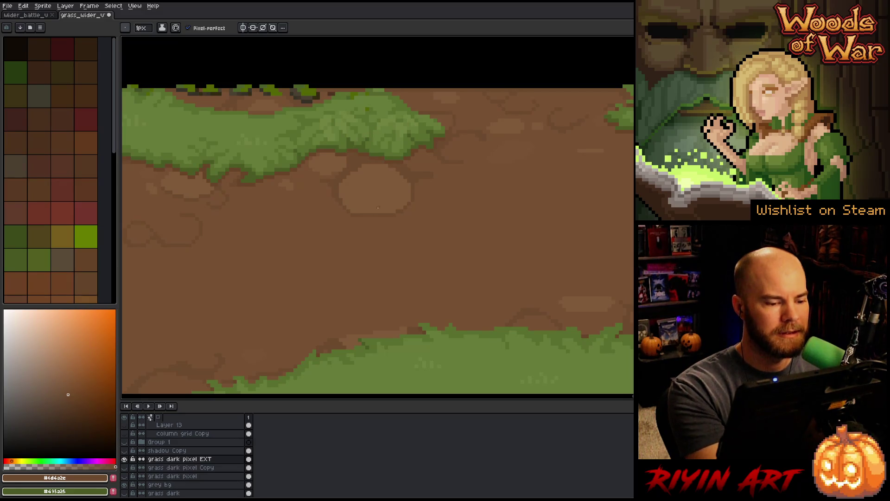
{"action": "left_click", "coordinate": [319, 157], "text": "alt"}
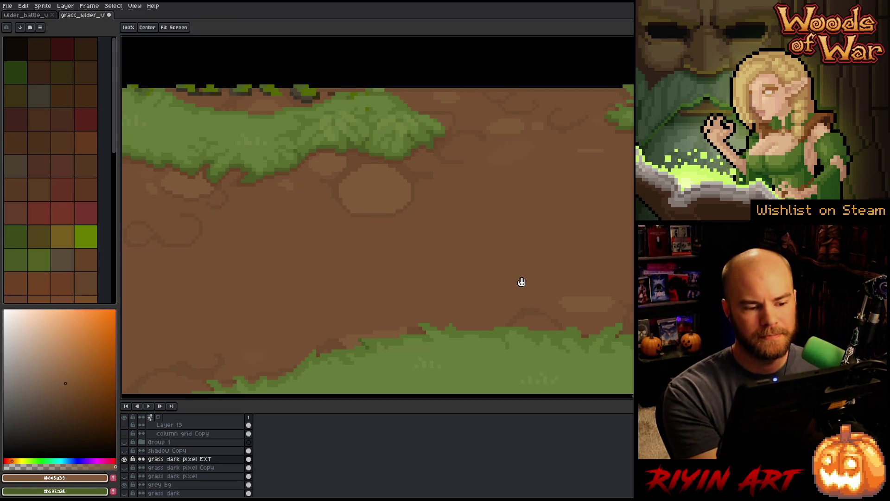
{"action": "scroll", "coordinate": [521, 280], "scroll_direction": "right", "scroll_amount": 3}
{"action": "left_click", "coordinate": [361, 160], "text": "alt"}
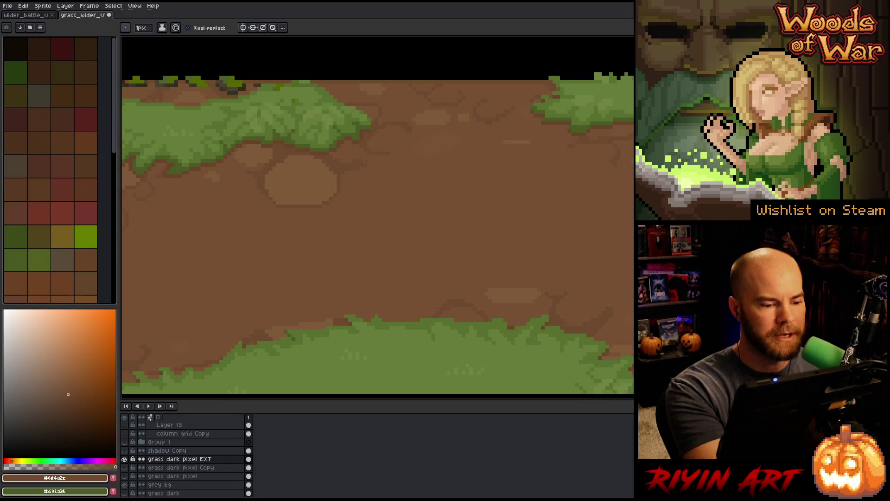
{"action": "left_click", "coordinate": [361, 165], "text": "alt"}
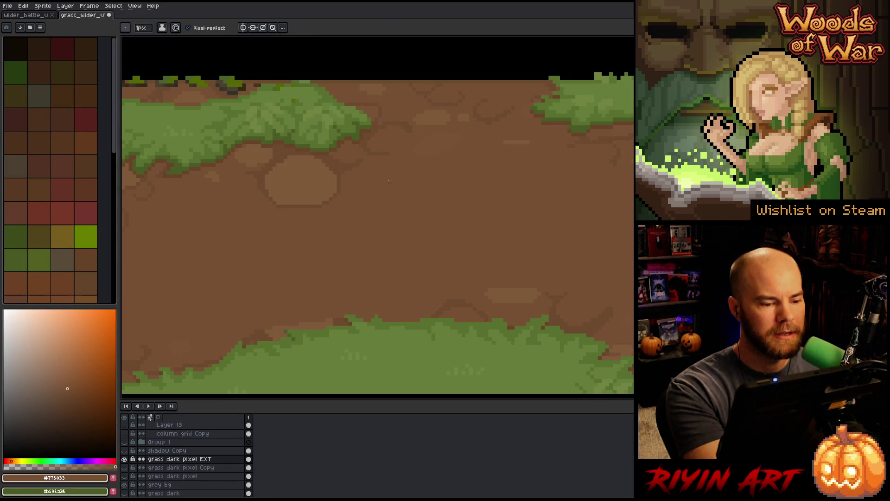
{"action": "left_click", "coordinate": [458, 297], "text": "alt"}
{"action": "left_click_drag", "start_coordinate": [457, 298], "coordinate": [416, 242]}
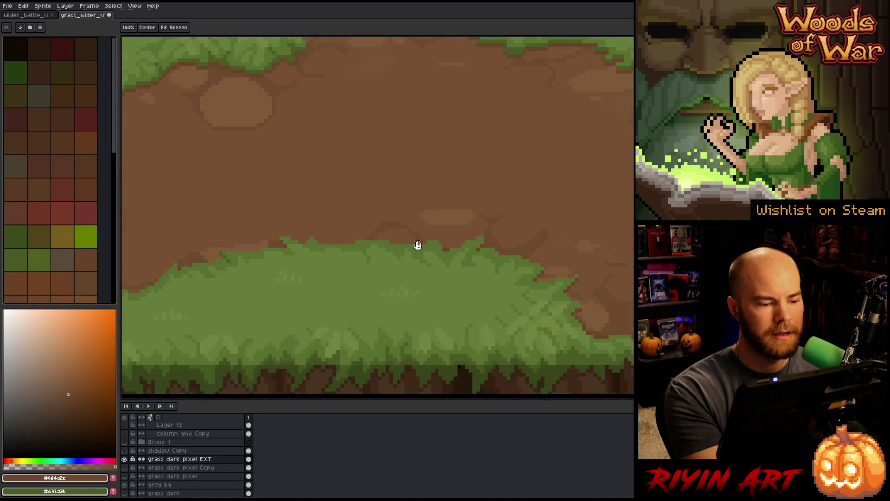
- Pan across the dirt path, sampling the pebble, dark and mid #785235 browns, and adjust brush size
{"action": "left_click_drag", "start_coordinate": [446, 305], "coordinate": [353, 328]}
{"action": "left_click", "coordinate": [353, 229], "text": "alt"}
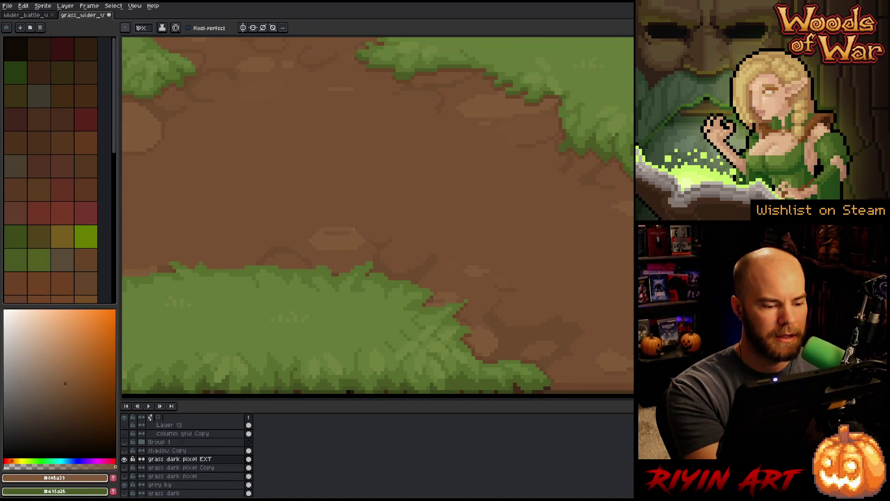
{"action": "key", "text": "alt"}
{"action": "left_click_drag", "start_coordinate": [488, 202], "coordinate": [396, 276]}
{"action": "left_click", "coordinate": [347, 175], "text": "alt"}
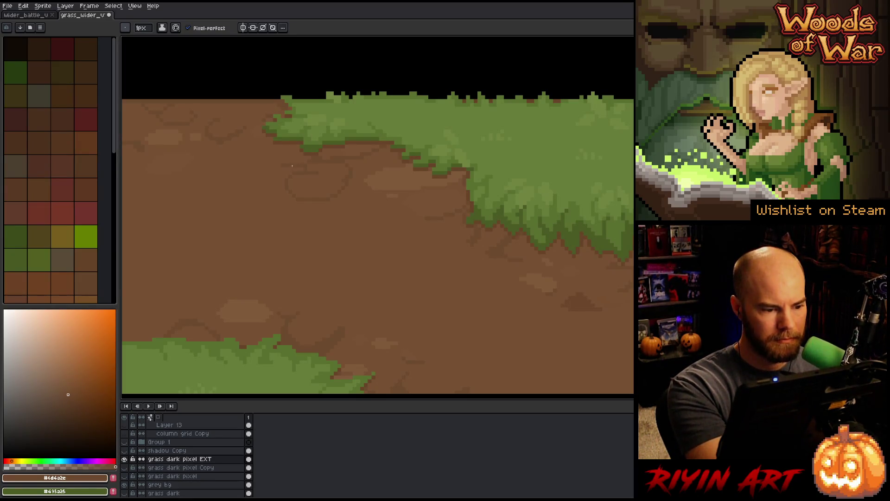
{"action": "mouse_move", "coordinate": [352, 161]}
{"action": "left_mouse_down"}
{"action": "mouse_move", "coordinate": [465, 269]}
{"action": "mouse_move", "coordinate": [449, 304]}
{"action": "mouse_move", "coordinate": [598, 193]}
{"action": "mouse_move", "coordinate": [589, 216]}
{"action": "left_mouse_up"}
{"action": "left_click", "coordinate": [513, 110], "text": "alt"}
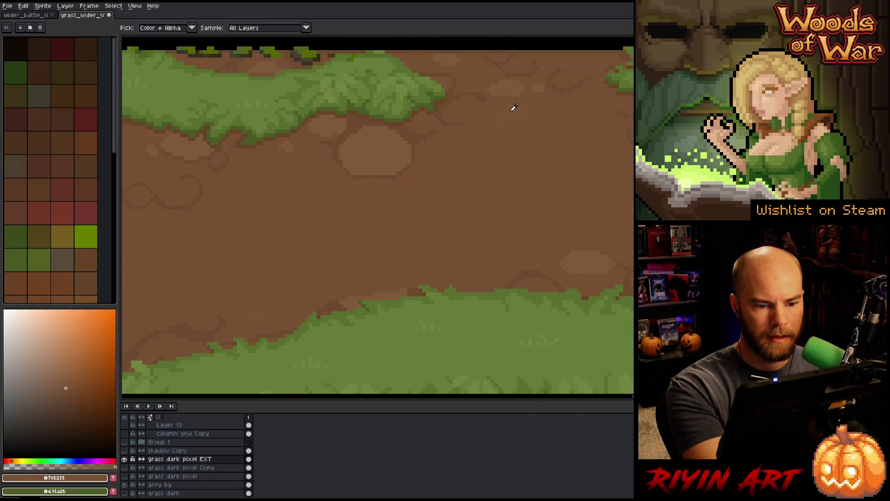
{"action": "key", "text": "plus"}
{"action": "key", "text": "plus"}
{"action": "key", "text": "plus"}
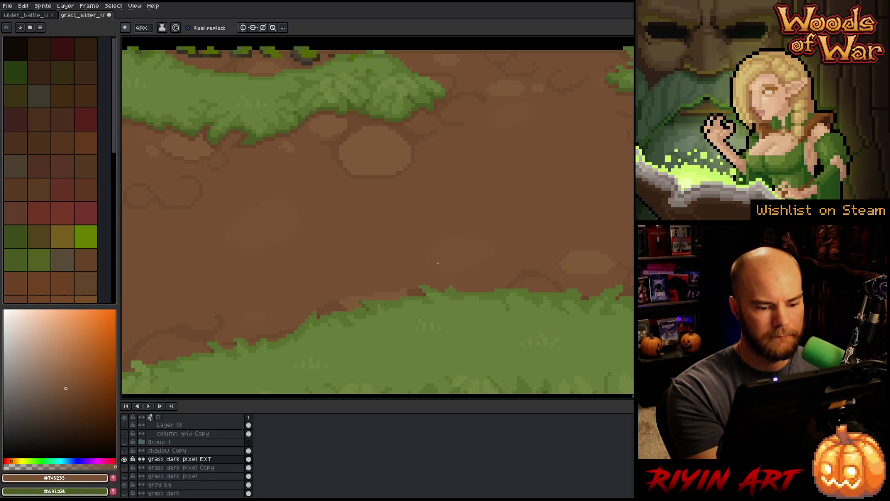
- Paint a new light-brown pebble blob on the dirt near the tile's top edge
{"action": "left_click_drag", "start_coordinate": [456, 262], "coordinate": [554, 254]}
{"action": "mouse_move", "coordinate": [559, 210]}
{"action": "left_mouse_down"}
{"action": "mouse_move", "coordinate": [551, 325]}
{"action": "mouse_move", "coordinate": [316, 242]}
{"action": "mouse_move", "coordinate": [483, 212]}
{"action": "mouse_move", "coordinate": [427, 195]}
{"action": "left_mouse_up"}
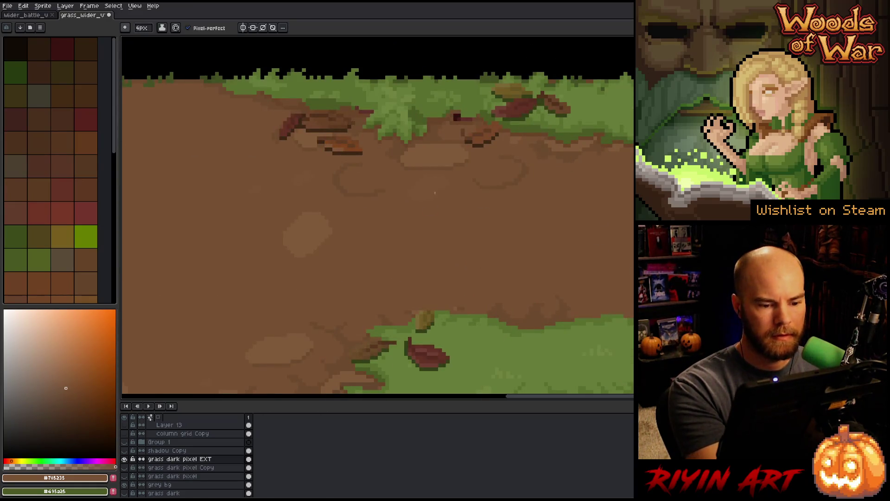
{"action": "left_click", "coordinate": [325, 236], "text": "alt"}
{"action": "mouse_move", "coordinate": [529, 227]}
{"action": "left_mouse_down"}
{"action": "mouse_move", "coordinate": [487, 232]}
{"action": "mouse_move", "coordinate": [526, 233]}
{"action": "left_mouse_up"}
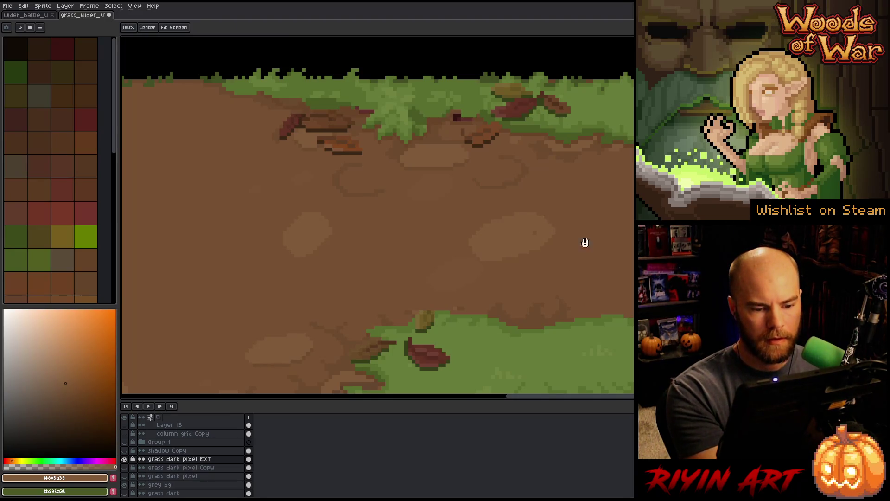
- Paint another light-brown pebble blob on the central dirt path
{"action": "left_click_drag", "start_coordinate": [582, 237], "coordinate": [461, 251]}
{"action": "mouse_move", "coordinate": [602, 324]}
{"action": "left_mouse_down"}
{"action": "mouse_move", "coordinate": [445, 276]}
{"action": "mouse_move", "coordinate": [520, 275]}
{"action": "mouse_move", "coordinate": [520, 260]}
{"action": "left_mouse_up"}
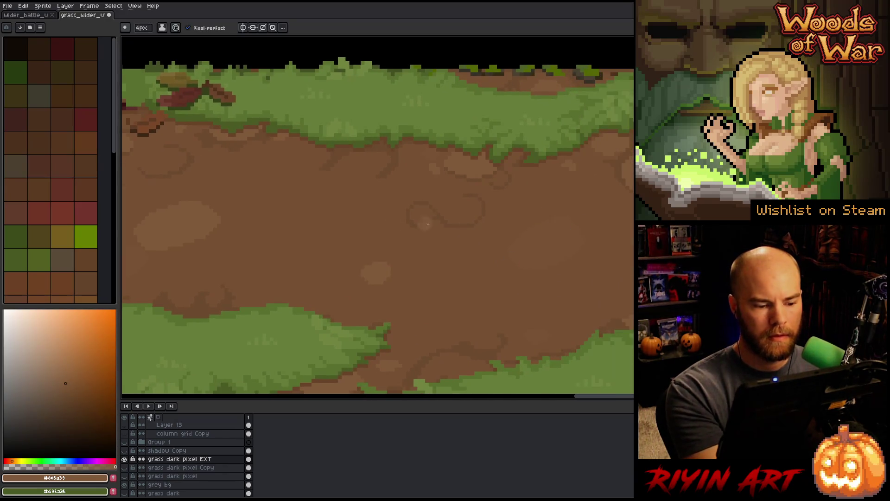
{"action": "left_click_drag", "start_coordinate": [292, 243], "coordinate": [348, 207]}
{"action": "left_click", "coordinate": [218, 228], "text": "alt"}
{"action": "left_click", "coordinate": [466, 238], "text": "alt"}
{"action": "left_click_drag", "start_coordinate": [426, 212], "coordinate": [439, 230]}
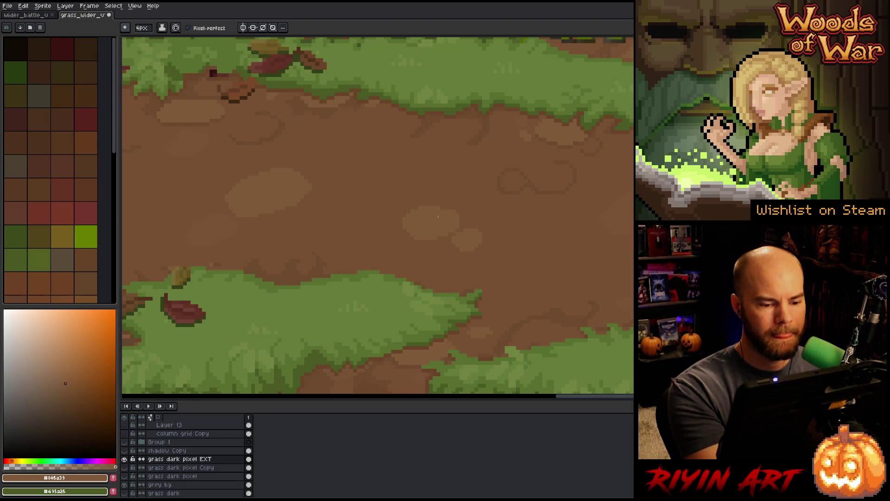
- Alternate between the darker brown #6d4a2e and mid brown #775033 while touching up the path
{"action": "left_click", "coordinate": [207, 251], "text": "alt"}
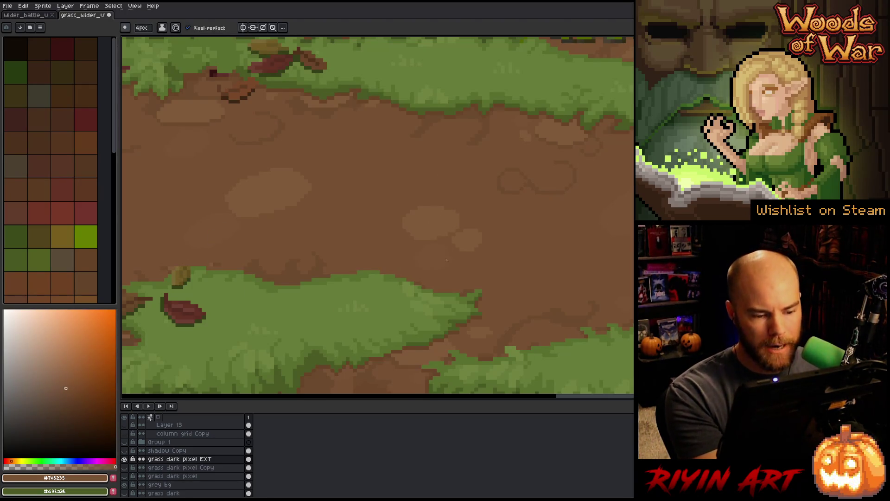
{"action": "left_click_drag", "start_coordinate": [616, 352], "coordinate": [397, 312]}
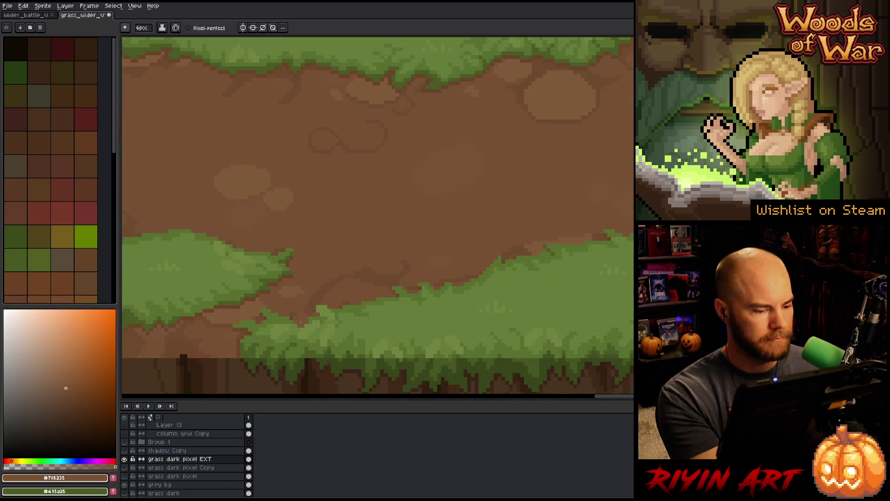
{"action": "left_click", "coordinate": [379, 258], "text": "alt"}
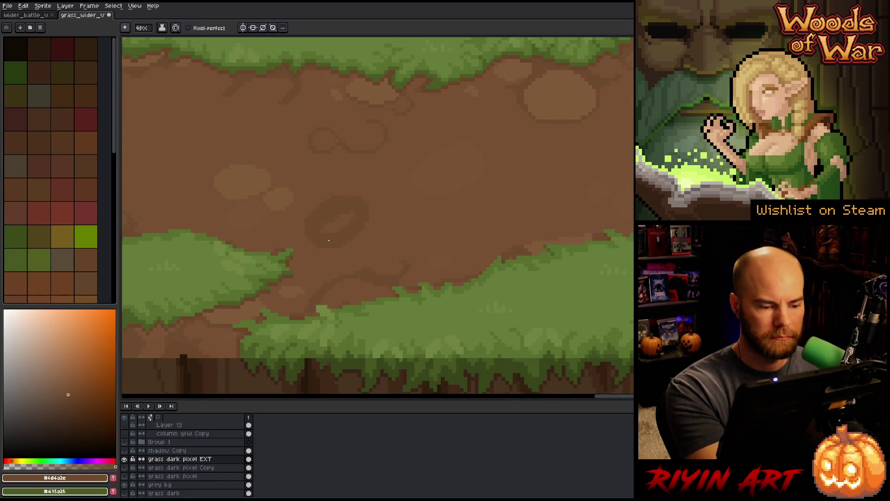
{"action": "left_click", "coordinate": [319, 238], "text": "alt"}
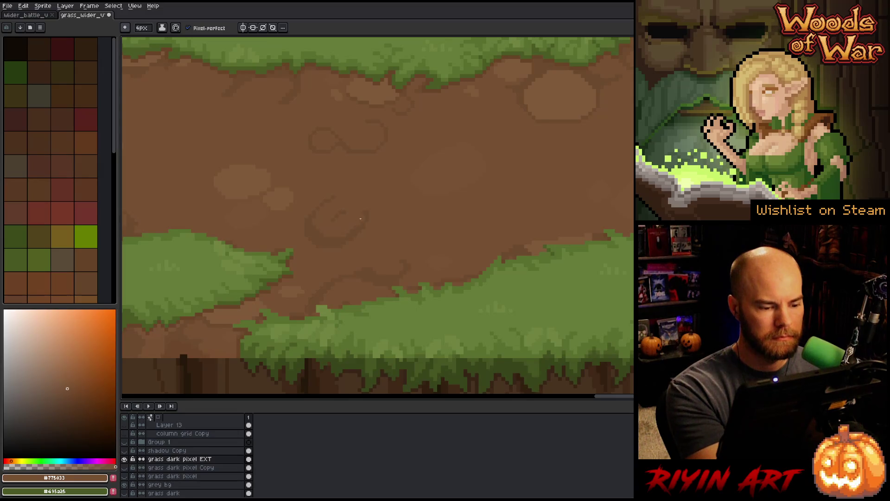
{"action": "left_click", "coordinate": [335, 236], "text": "alt"}
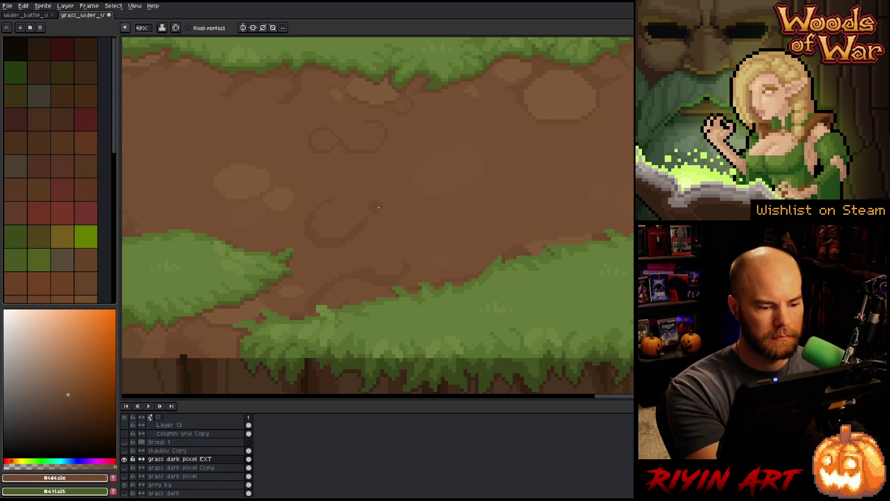
{"action": "left_click", "coordinate": [396, 209], "text": "alt"}
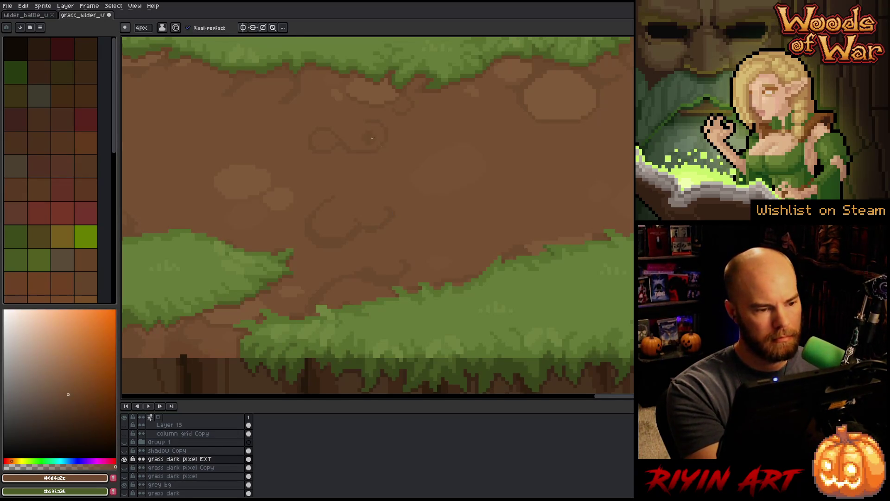
{"action": "left_click", "coordinate": [390, 190], "text": "alt"}
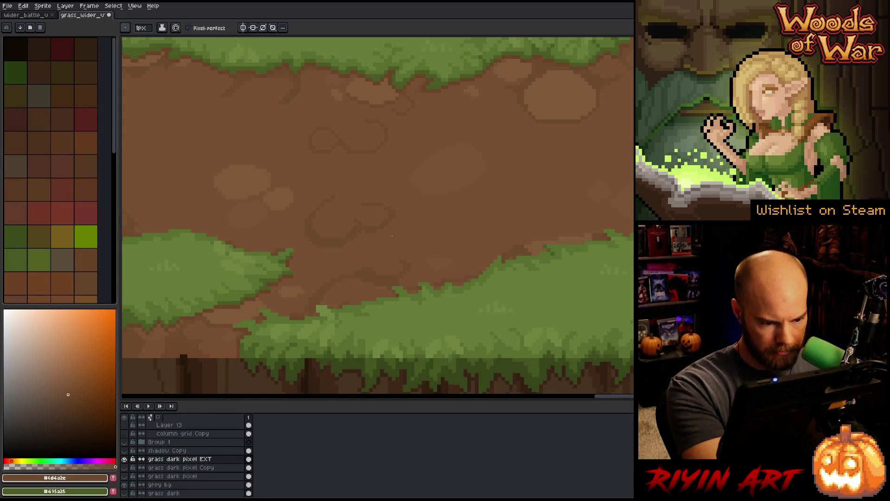
{"action": "left_click", "coordinate": [341, 193], "text": "alt"}
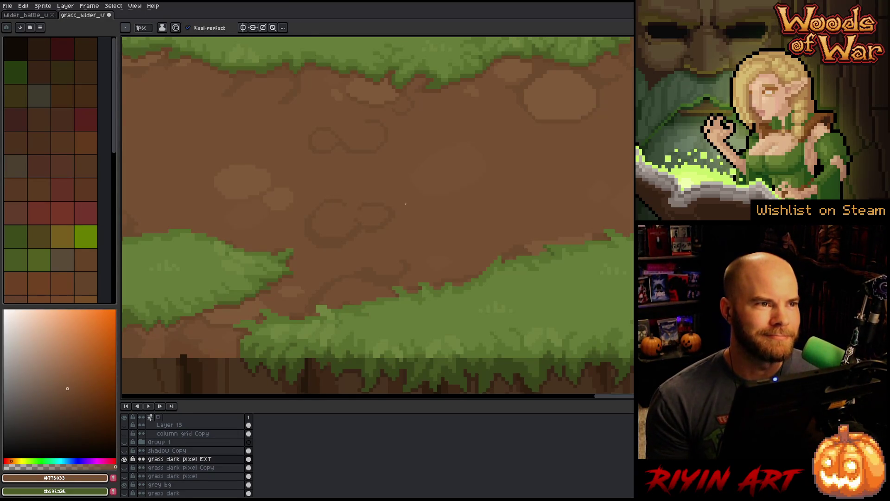
- Zoom out to review the whole ground tile
{"action": "scroll", "coordinate": [405, 203], "scroll_direction": "down", "scroll_amount": 2}
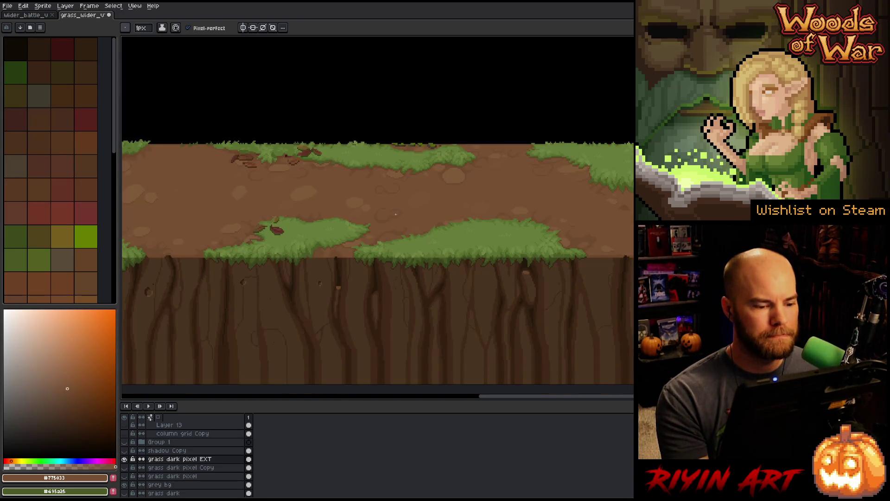
{"action": "scroll", "coordinate": [405, 218], "scroll_direction": "down", "scroll_amount": 1}
{"action": "scroll", "coordinate": [405, 236], "scroll_direction": "up", "scroll_amount": 1}
{"action": "scroll", "coordinate": [278, 221], "scroll_direction": "down", "scroll_amount": 2}
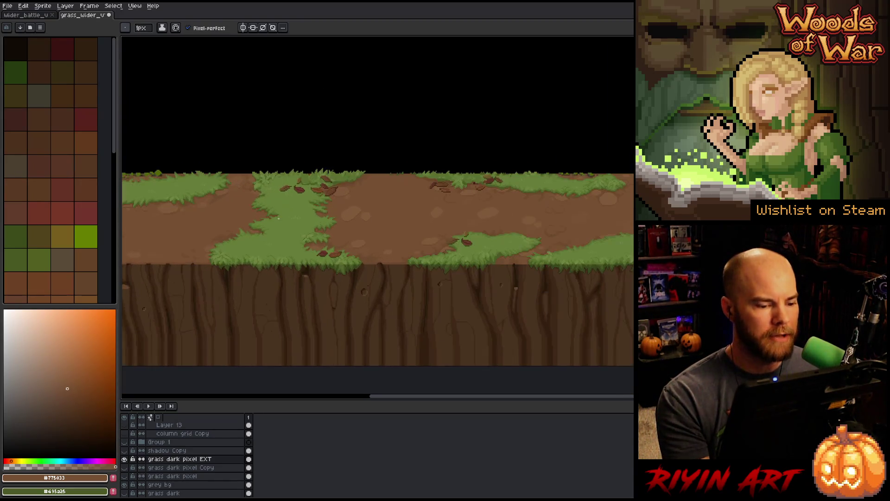
{"action": "scroll", "coordinate": [280, 220], "scroll_direction": "up", "scroll_amount": 1}
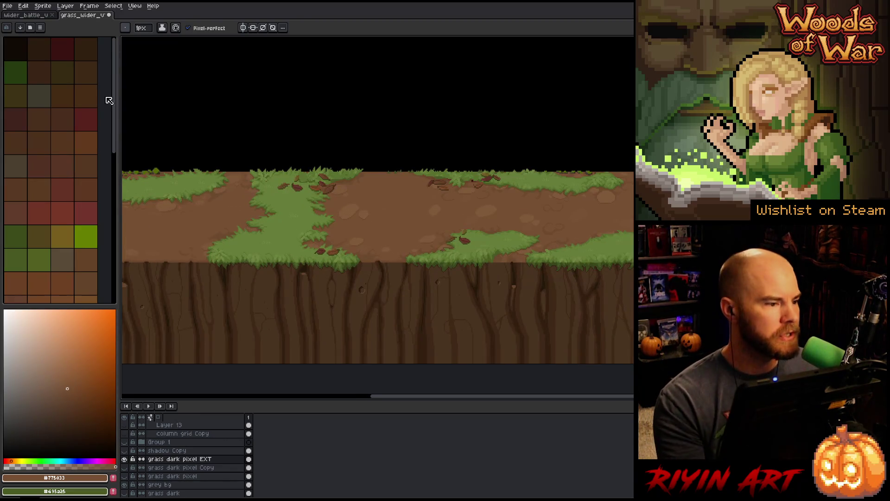
- Switch to the battle scene mockup document
{"action": "left_click", "coordinate": [36, 15]}
{"action": "scroll", "coordinate": [376, 203], "scroll_direction": "down", "scroll_amount": 1}
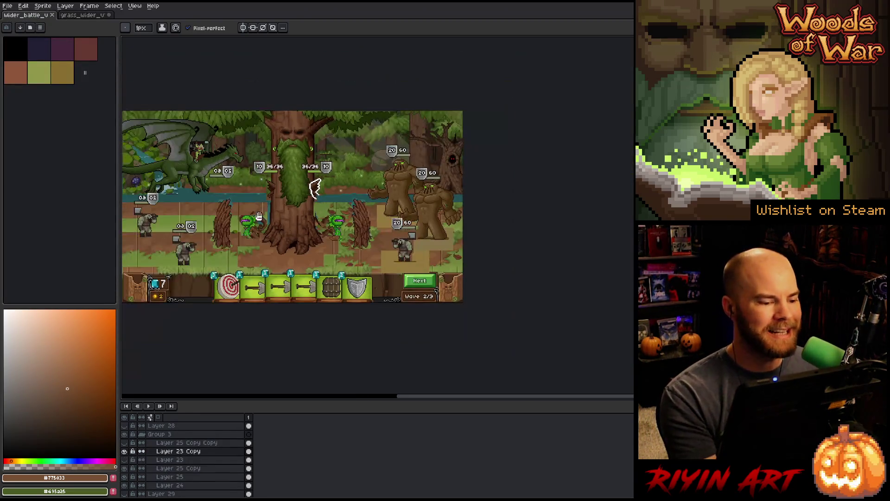
{"action": "scroll", "coordinate": [376, 202], "scroll_direction": "up", "scroll_amount": 1}
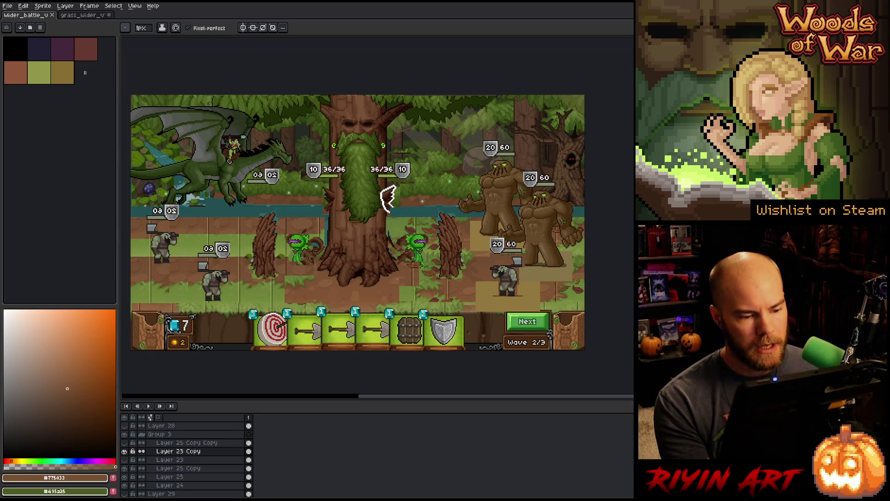
{"action": "scroll", "coordinate": [185, 459], "scroll_direction": "down", "scroll_amount": 2}
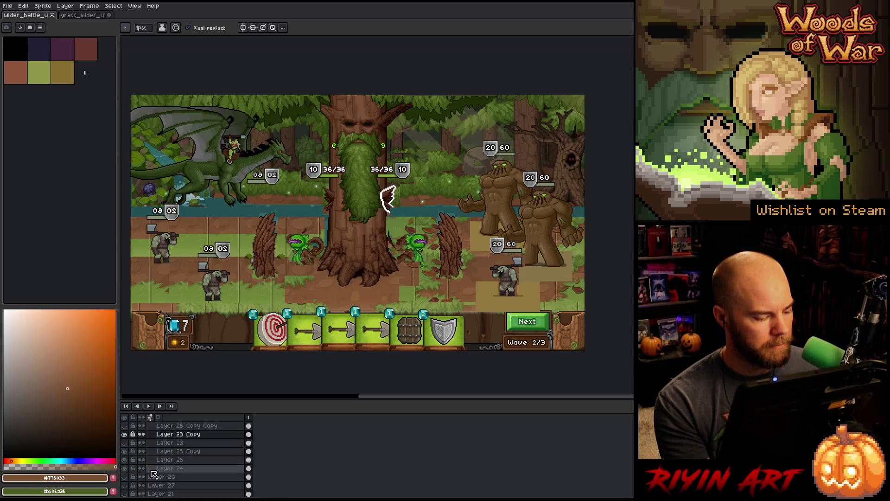
- Toggle Layer 29's goblin-head art repeatedly to compare, leaving it visible
{"action": "left_click", "coordinate": [127, 479]}
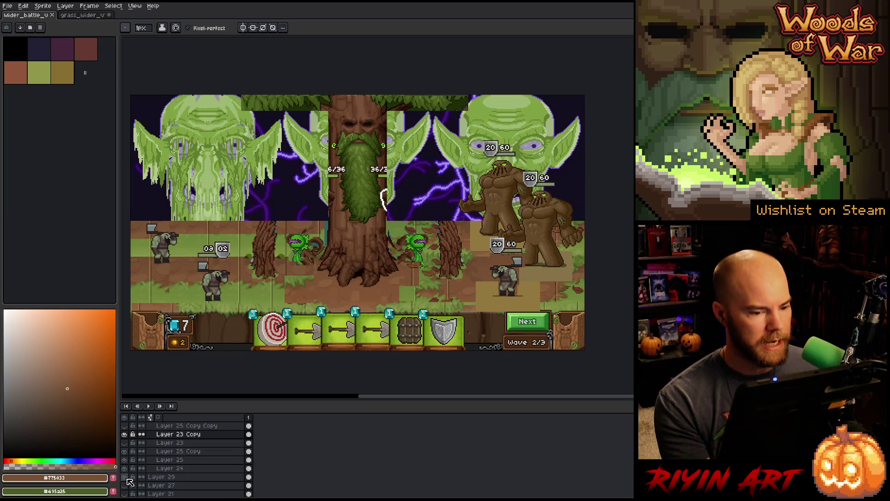
{"action": "left_click", "coordinate": [128, 479]}
{"action": "left_click", "coordinate": [129, 478]}
{"action": "left_click", "coordinate": [128, 485]}
{"action": "left_click", "coordinate": [125, 477]}
{"action": "left_click", "coordinate": [125, 478]}
{"action": "left_click", "coordinate": [125, 478]}
{"action": "left_click", "coordinate": [125, 478]}
{"action": "left_click", "coordinate": [125, 477]}
{"action": "left_click", "coordinate": [125, 477]}
{"action": "left_click", "coordinate": [126, 478]}
{"action": "left_click", "coordinate": [125, 478]}
{"action": "left_click", "coordinate": [125, 477]}
{"action": "left_click", "coordinate": [126, 478]}
{"action": "left_click", "coordinate": [125, 478]}
{"action": "left_click", "coordinate": [125, 478]}
{"action": "left_click", "coordinate": [125, 478]}
{"action": "left_click", "coordinate": [126, 478]}
{"action": "left_click", "coordinate": [125, 477]}
{"action": "left_click", "coordinate": [125, 477]}
{"action": "left_click", "coordinate": [125, 477]}
{"action": "left_click", "coordinate": [126, 477]}
{"action": "left_click", "coordinate": [125, 478]}
{"action": "left_click", "coordinate": [125, 478]}
{"action": "left_click", "coordinate": [125, 478]}
{"action": "left_click", "coordinate": [125, 478]}
{"action": "left_click", "coordinate": [125, 477]}
{"action": "left_click", "coordinate": [125, 477]}
{"action": "left_click", "coordinate": [126, 478]}
{"action": "left_click", "coordinate": [126, 478]}
{"action": "left_click", "coordinate": [125, 478]}
{"action": "left_click", "coordinate": [125, 477]}
{"action": "left_click", "coordinate": [125, 477]}
{"action": "left_click", "coordinate": [125, 478]}
{"action": "left_click", "coordinate": [125, 478]}
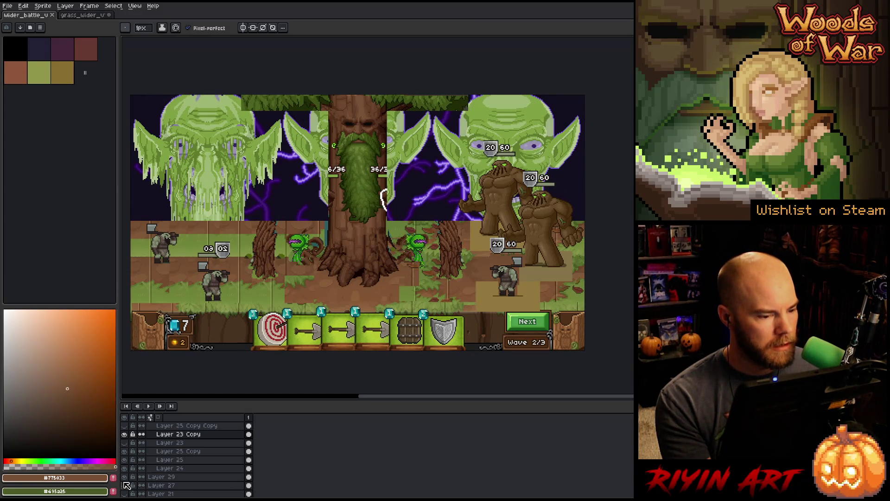
- Hide Layer 29's goblin-head art to restore the forest backdrop
{"action": "left_click", "coordinate": [124, 485]}
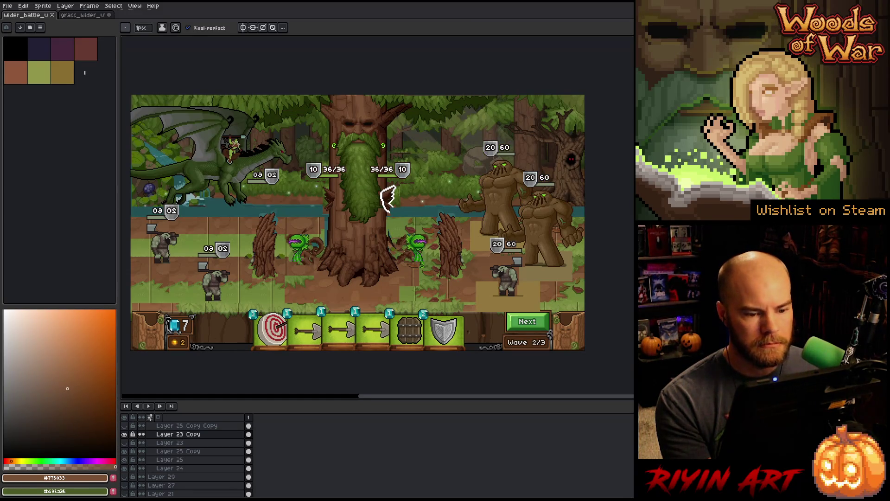
{"action": "scroll", "coordinate": [445, 219], "scroll_direction": "down", "scroll_amount": 1}
{"action": "scroll", "coordinate": [469, 177], "scroll_direction": "up", "scroll_amount": 1}
- Marquee the upper right area and the ground strip around the tree base, panning to inspect the scene
{"action": "key", "text": "v"}
{"action": "mouse_move", "coordinate": [573, 81]}
{"action": "left_mouse_down"}
{"action": "mouse_move", "coordinate": [357, 193]}
{"action": "mouse_move", "coordinate": [250, 234]}
{"action": "left_mouse_up"}
{"action": "scroll", "coordinate": [452, 168], "scroll_direction": "up", "scroll_amount": 1}
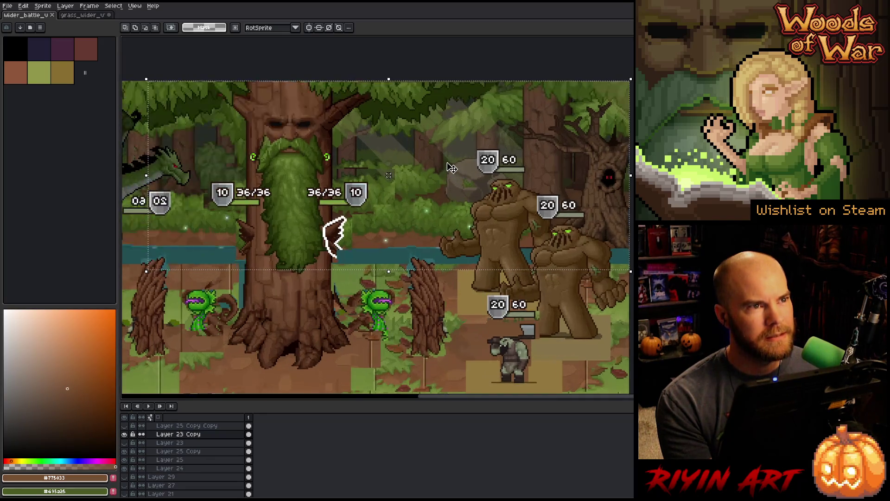
{"action": "mouse_move", "coordinate": [632, 325]}
{"action": "left_mouse_down"}
{"action": "mouse_move", "coordinate": [302, 284]}
{"action": "mouse_move", "coordinate": [269, 267]}
{"action": "left_mouse_up"}
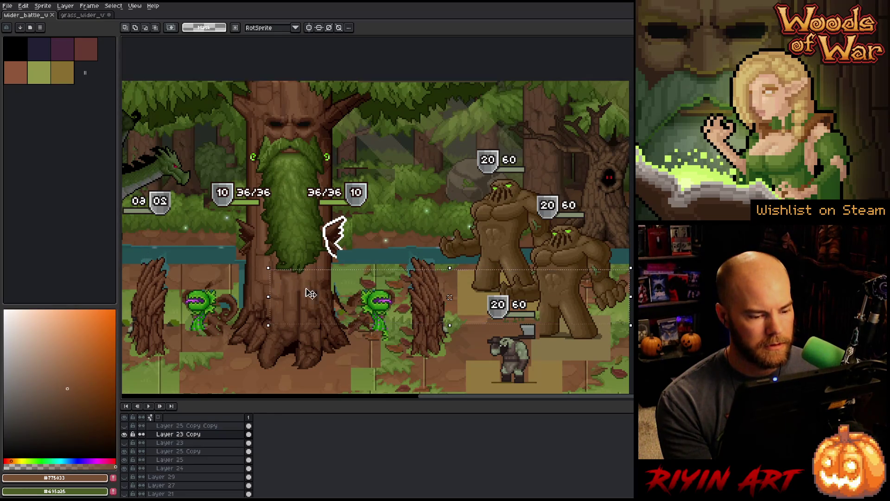
{"action": "scroll", "coordinate": [314, 297], "scroll_direction": "down", "scroll_amount": 2}
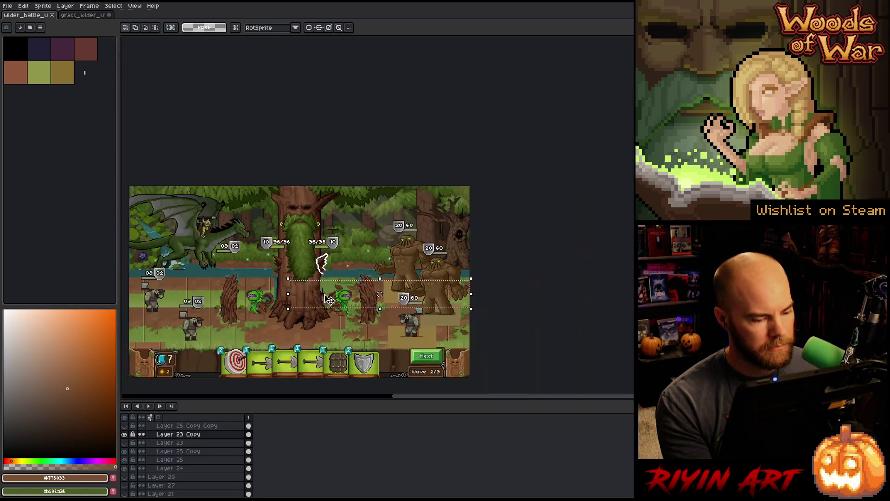
{"action": "key", "text": "h"}
{"action": "mouse_move", "coordinate": [228, 296]}
{"action": "left_mouse_down"}
{"action": "mouse_move", "coordinate": [374, 289]}
{"action": "mouse_move", "coordinate": [256, 296]}
{"action": "left_mouse_up"}
{"action": "key", "text": "m"}
{"action": "scroll", "coordinate": [398, 284], "scroll_direction": "up", "scroll_amount": 1}
{"action": "left_click_drag", "start_coordinate": [325, 279], "coordinate": [392, 274]}
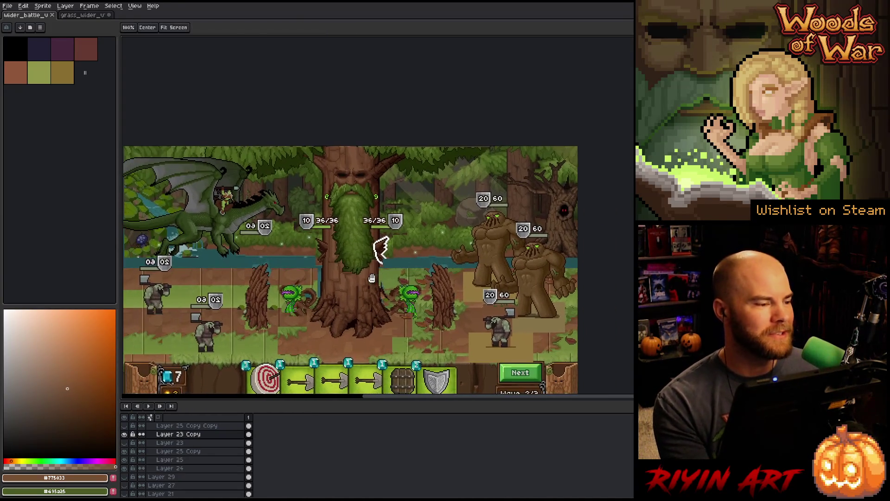
- Switch to the grass_wider ground tile and zoom into it
{"action": "left_click", "coordinate": [84, 15]}
{"action": "scroll", "coordinate": [357, 273], "scroll_direction": "down", "scroll_amount": 1}
{"action": "scroll", "coordinate": [367, 274], "scroll_direction": "up", "scroll_amount": 1}
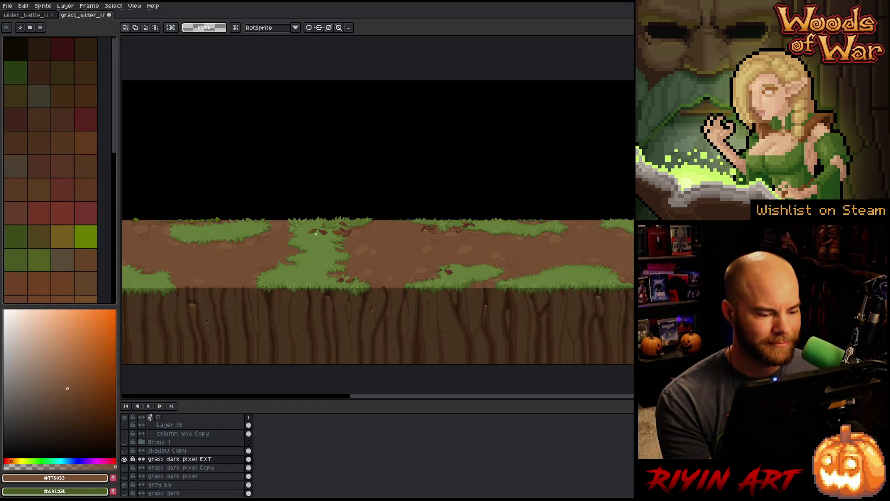
{"action": "left_click_drag", "start_coordinate": [325, 251], "coordinate": [375, 276]}
{"action": "scroll", "coordinate": [375, 275], "scroll_direction": "up", "scroll_amount": 1}
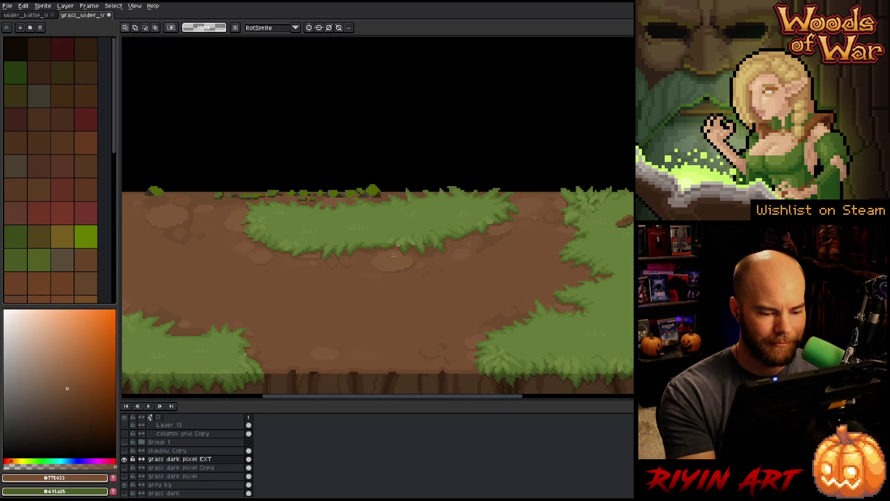
{"action": "scroll", "coordinate": [454, 229], "scroll_direction": "up", "scroll_amount": 1}
- Sample a lighter dirt brown from the tile's ground as the working colour
{"action": "key", "text": "b"}
{"action": "left_click", "coordinate": [441, 214], "text": "alt"}
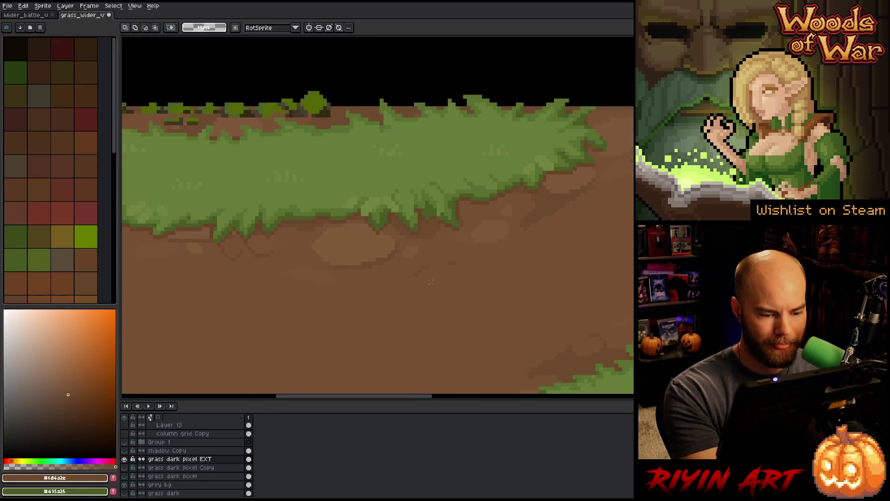
{"action": "left_click_drag", "start_coordinate": [431, 278], "coordinate": [427, 198]}
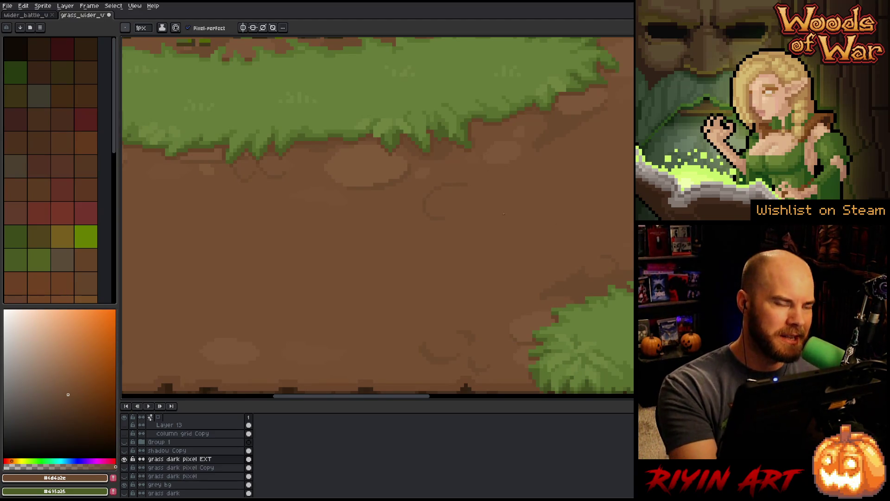
{"action": "scroll", "coordinate": [500, 203], "scroll_direction": "down", "scroll_amount": 1}
{"action": "scroll", "coordinate": [523, 278], "scroll_direction": "up", "scroll_amount": 1}
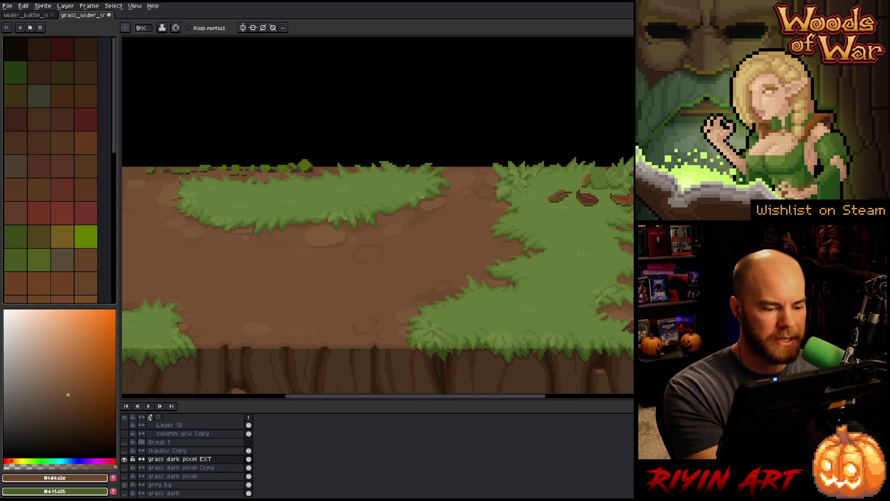
{"action": "left_click", "coordinate": [394, 228], "text": "alt"}
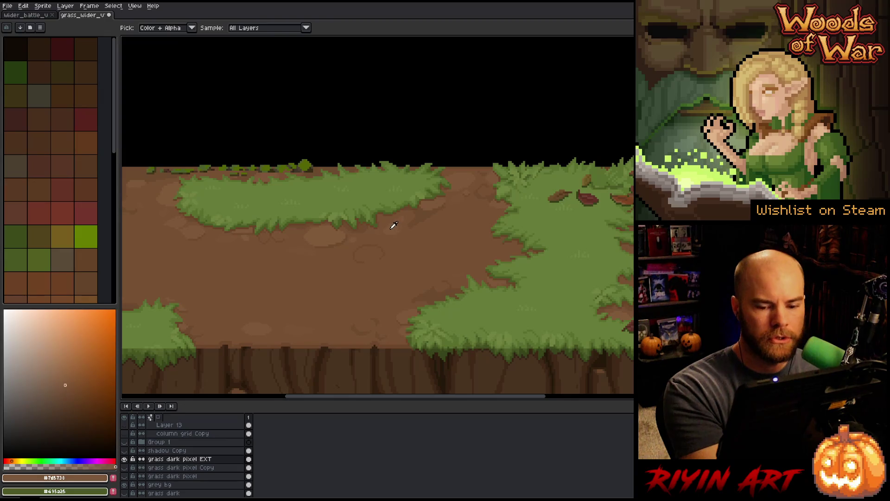
{"action": "left_click_drag", "start_coordinate": [404, 291], "coordinate": [435, 254]}
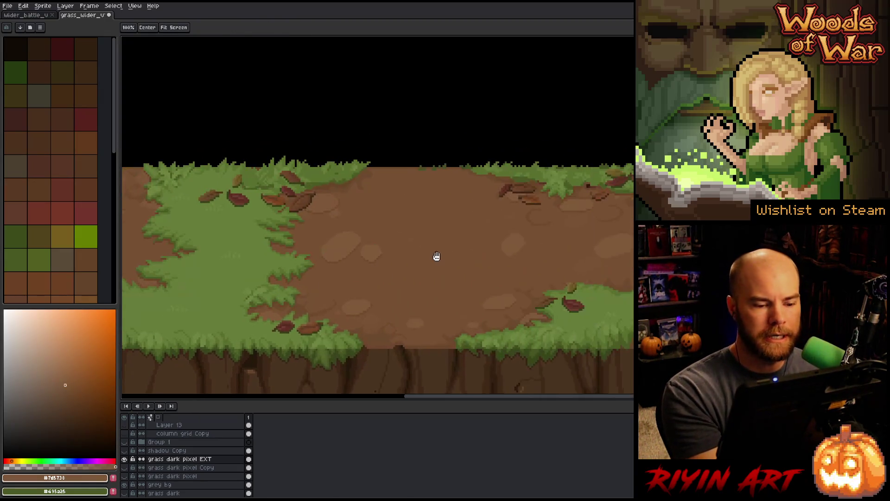
{"action": "left_click_drag", "start_coordinate": [307, 289], "coordinate": [480, 260]}
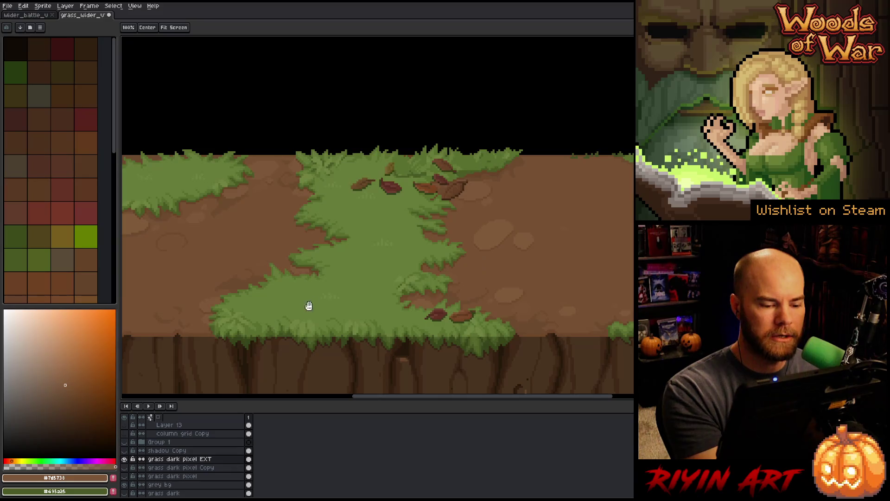
{"action": "left_click_drag", "start_coordinate": [312, 302], "coordinate": [486, 308]}
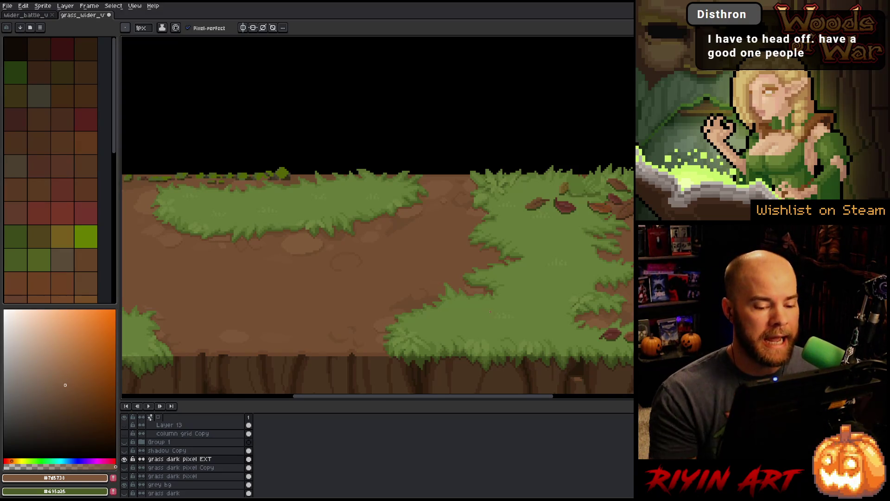
- Try rectangular selections on the upper grass patch, then drop the selection
{"action": "key", "text": "m"}
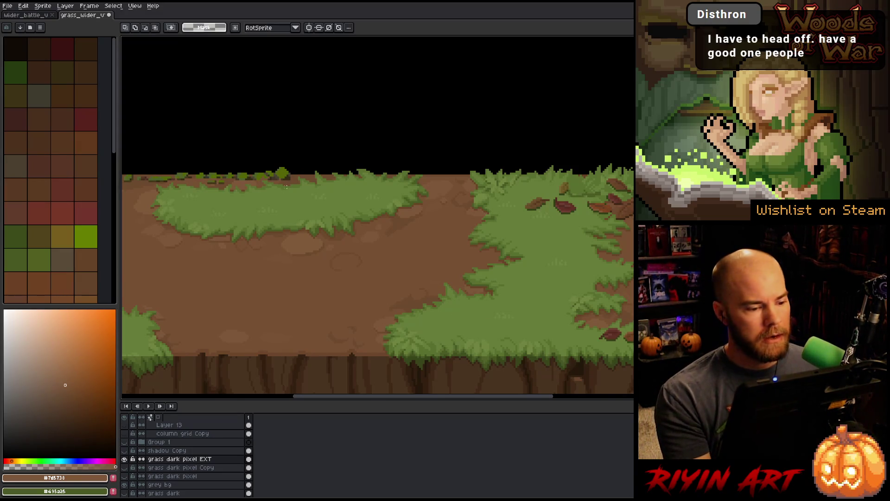
{"action": "scroll", "coordinate": [280, 187], "scroll_direction": "up", "scroll_amount": 3}
{"action": "left_click_drag", "start_coordinate": [272, 232], "coordinate": [399, 305]}
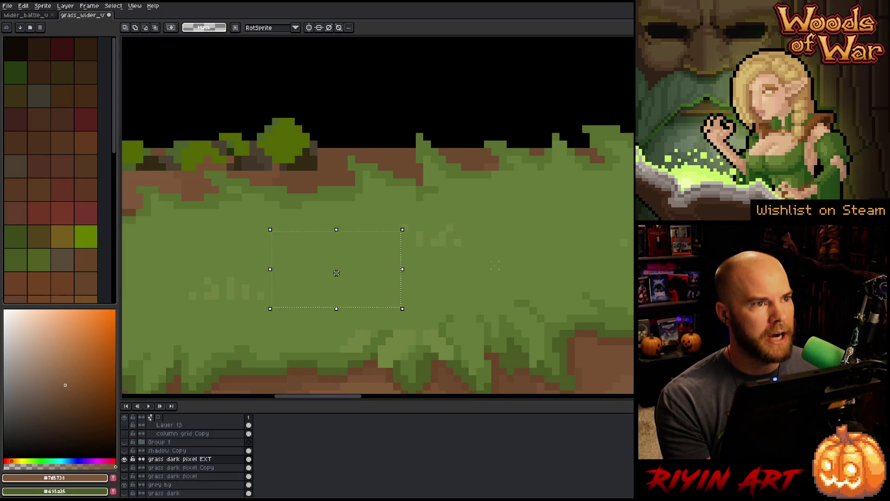
{"action": "mouse_move", "coordinate": [516, 261]}
{"action": "left_mouse_down"}
{"action": "mouse_move", "coordinate": [385, 274]}
{"action": "mouse_move", "coordinate": [361, 286]}
{"action": "left_mouse_up"}
{"action": "left_click", "coordinate": [322, 250]}
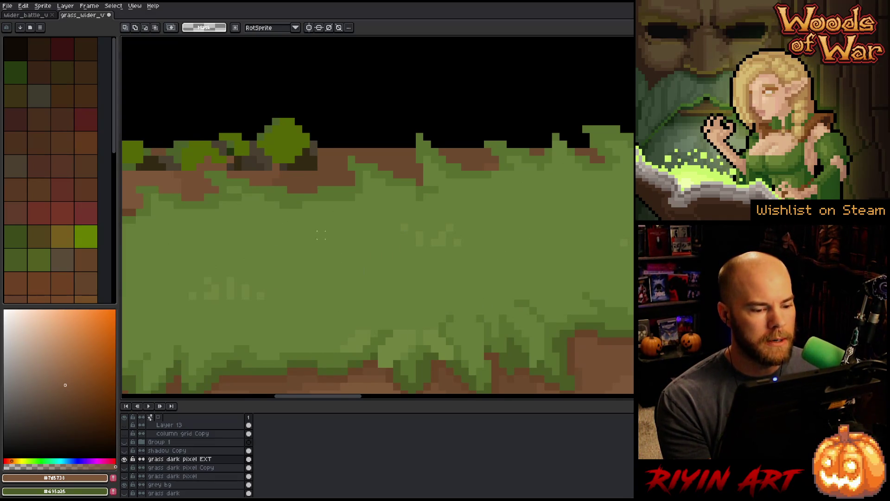
{"action": "scroll", "coordinate": [324, 246], "scroll_direction": "down", "scroll_amount": 1}
{"action": "scroll", "coordinate": [343, 236], "scroll_direction": "up", "scroll_amount": 1}
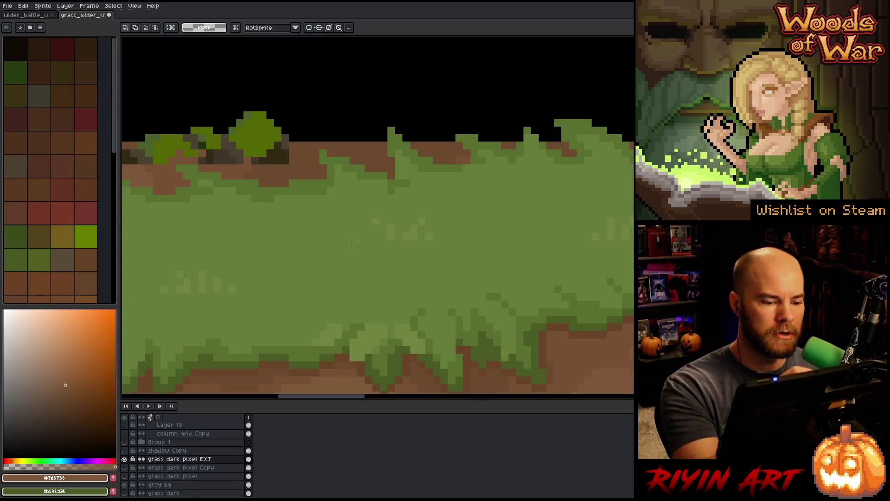
- Pick a slightly darker grass green and try a test stroke across the dirt, then undo it
{"action": "key", "text": "b"}
{"action": "left_click", "coordinate": [377, 213], "text": "alt"}
{"action": "left_click", "coordinate": [395, 221], "text": "alt"}
{"action": "scroll", "coordinate": [395, 221], "scroll_direction": "down", "scroll_amount": 2}
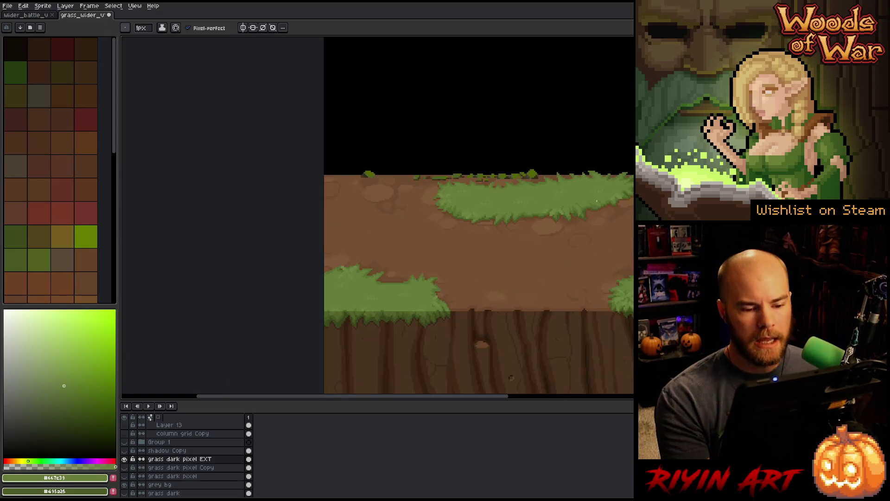
{"action": "left_click_drag", "start_coordinate": [589, 308], "coordinate": [378, 282]}
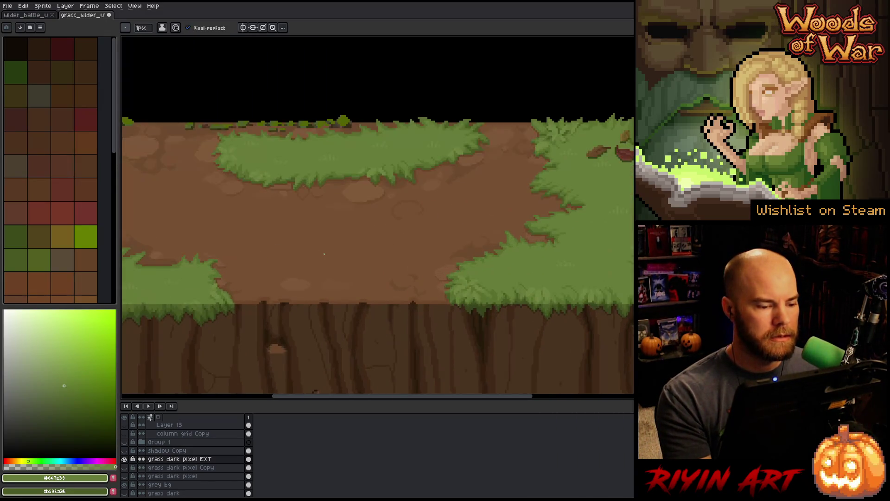
{"action": "mouse_move", "coordinate": [367, 243]}
{"action": "left_mouse_down"}
{"action": "mouse_move", "coordinate": [131, 251]}
{"action": "mouse_move", "coordinate": [346, 264]}
{"action": "left_mouse_up"}
{"action": "left_click_drag", "start_coordinate": [424, 256], "coordinate": [326, 255]}
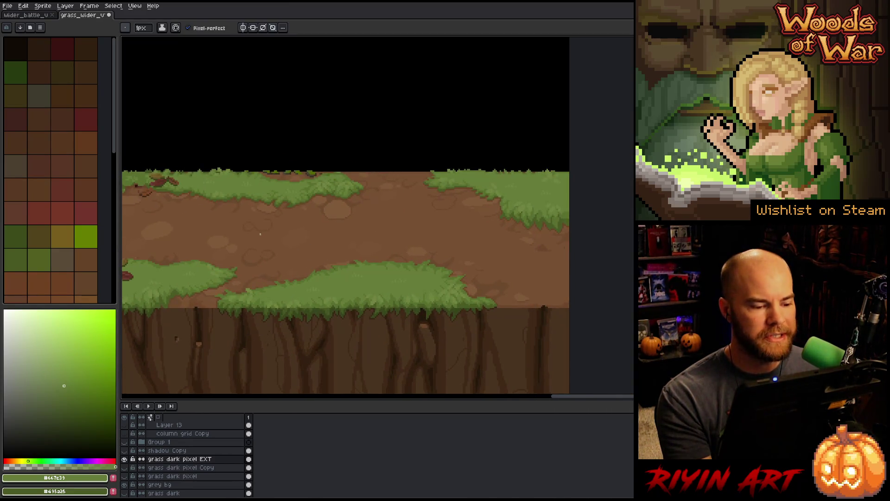
{"action": "left_click_drag", "start_coordinate": [223, 198], "coordinate": [506, 301]}
{"action": "key", "text": "ctrl+z"}
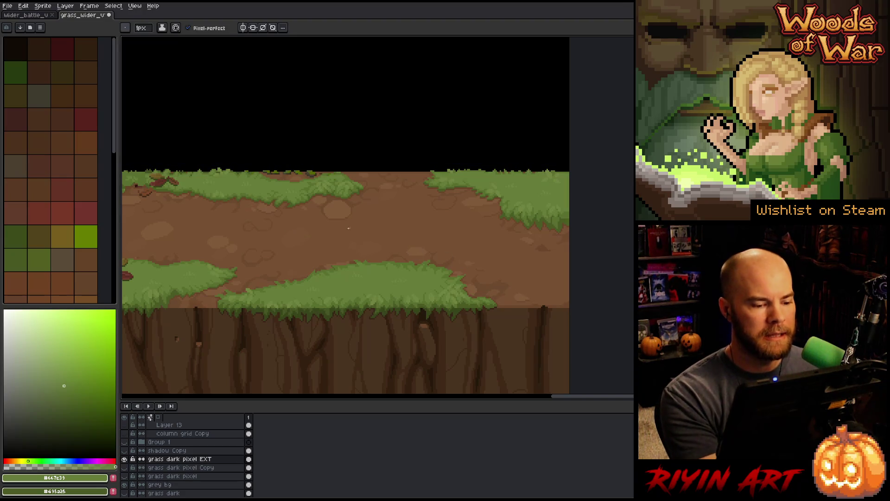
- Marquee the dirt gap between grass patches, drop it, and sample the dirt brown
{"action": "key", "text": "m"}
{"action": "mouse_move", "coordinate": [248, 193]}
{"action": "left_mouse_down"}
{"action": "mouse_move", "coordinate": [521, 258]}
{"action": "mouse_move", "coordinate": [558, 299]}
{"action": "left_mouse_up"}
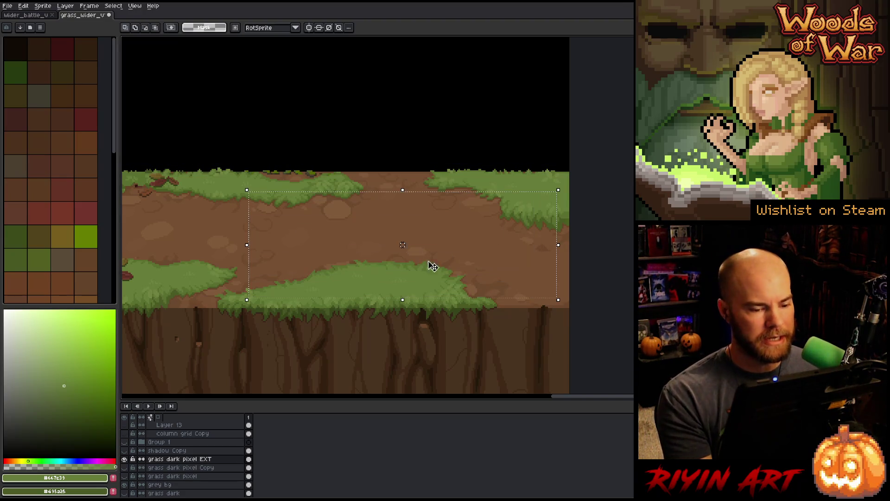
{"action": "left_click_drag", "start_coordinate": [324, 236], "coordinate": [562, 260]}
{"action": "mouse_move", "coordinate": [417, 272]}
{"action": "left_mouse_down"}
{"action": "mouse_move", "coordinate": [258, 268]}
{"action": "mouse_move", "coordinate": [435, 266]}
{"action": "left_mouse_up"}
{"action": "left_click_drag", "start_coordinate": [315, 318], "coordinate": [415, 197]}
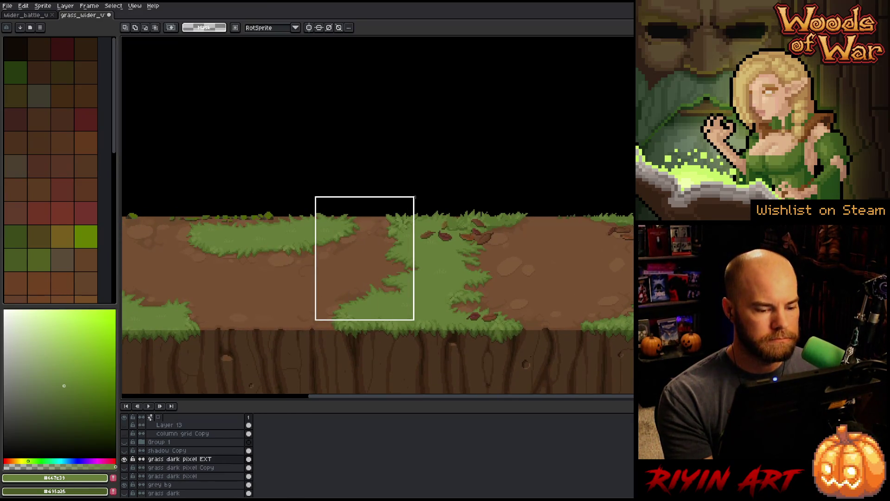
{"action": "left_click", "coordinate": [329, 294]}
{"action": "mouse_move", "coordinate": [328, 295]}
{"action": "left_mouse_down"}
{"action": "mouse_move", "coordinate": [517, 258]}
{"action": "mouse_move", "coordinate": [290, 269]}
{"action": "left_mouse_up"}
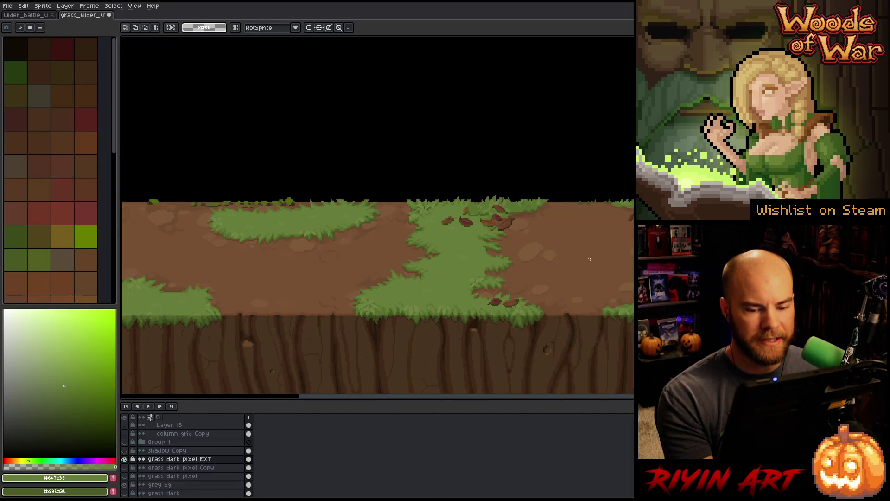
{"action": "scroll", "coordinate": [215, 256], "scroll_direction": "up", "scroll_amount": 2}
{"action": "left_click_drag", "start_coordinate": [416, 268], "coordinate": [333, 258]}
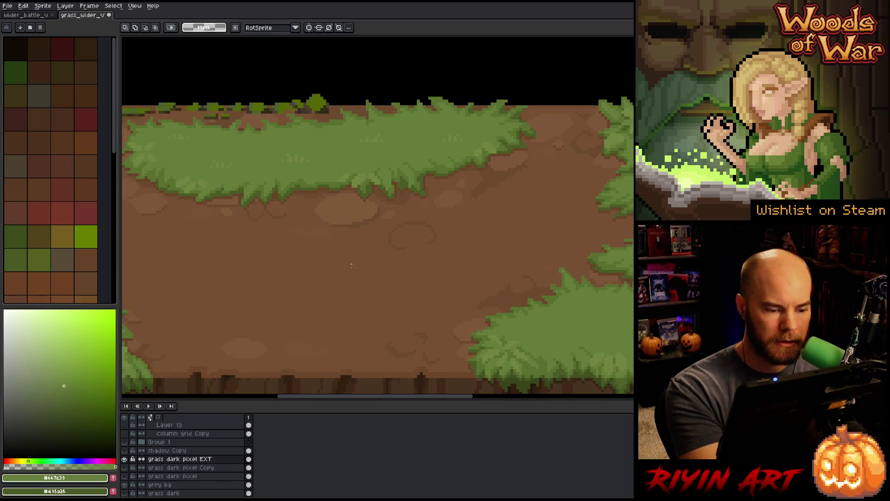
{"action": "left_click", "coordinate": [320, 231], "text": "alt"}
- Set the pencil to 4 px and paint a lighter brown stone patch on the dirt
{"action": "key", "text": "b"}
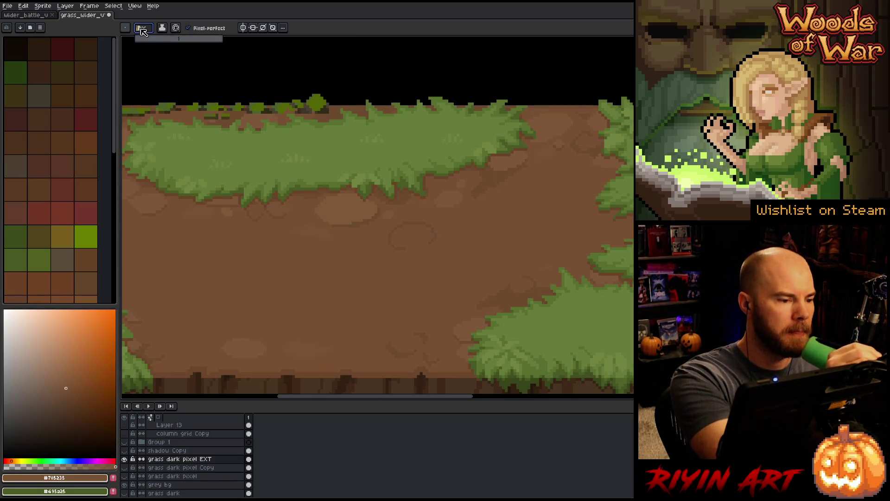
{"action": "left_click_drag", "start_coordinate": [141, 39], "coordinate": [145, 40]}
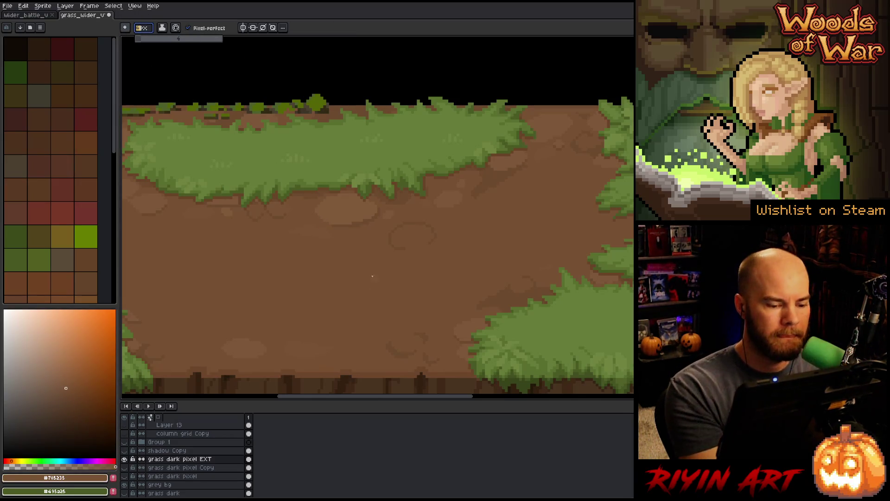
{"action": "left_click", "coordinate": [353, 298]}
{"action": "left_click", "coordinate": [327, 244], "text": "alt"}
{"action": "mouse_move", "coordinate": [278, 289]}
{"action": "left_mouse_down"}
{"action": "mouse_move", "coordinate": [273, 284]}
{"action": "mouse_move", "coordinate": [271, 292]}
{"action": "mouse_move", "coordinate": [302, 284]}
{"action": "left_mouse_up"}
{"action": "key", "text": "ctrl+z"}
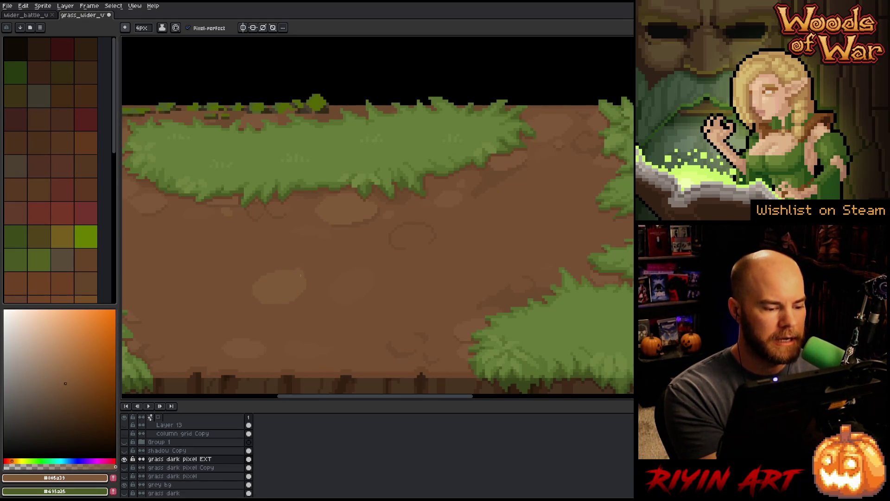
- Sample a dirt brown from the artwork and pan across the tile
{"action": "left_click_drag", "start_coordinate": [384, 308], "coordinate": [533, 312]}
{"action": "left_click", "coordinate": [383, 315], "text": "alt"}
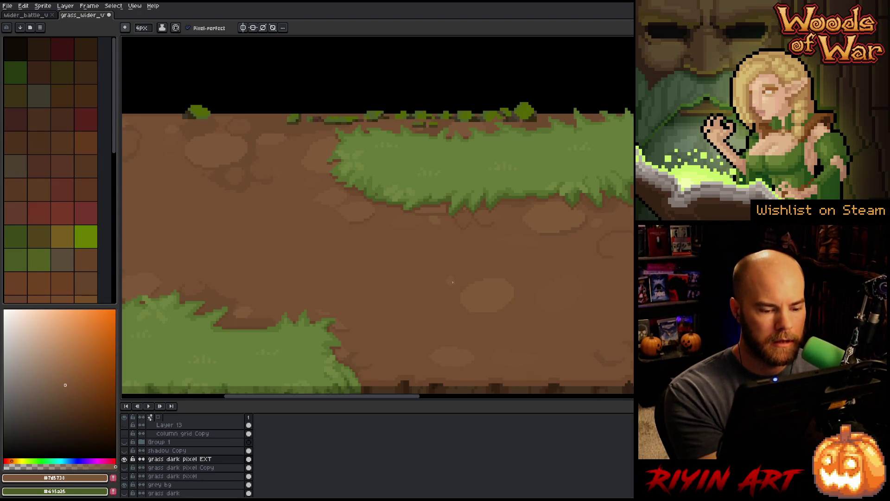
{"action": "left_click_drag", "start_coordinate": [512, 268], "coordinate": [318, 318]}
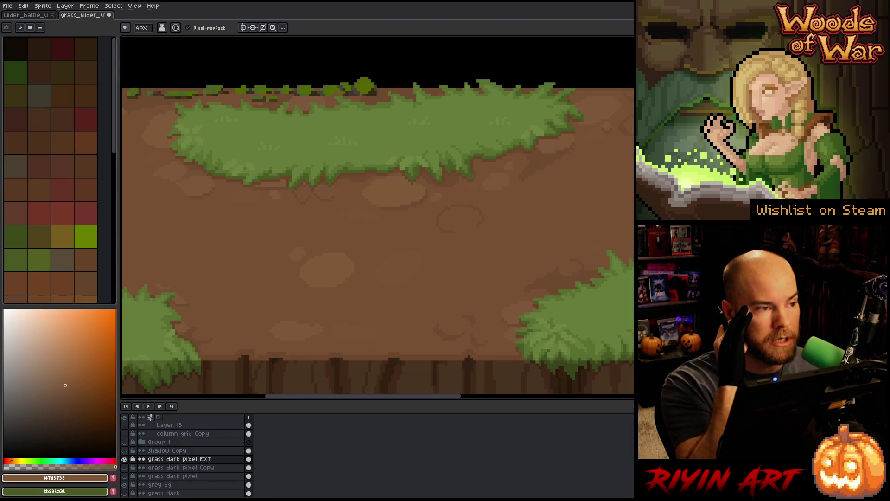
{"action": "left_click_drag", "start_coordinate": [516, 303], "coordinate": [445, 318]}
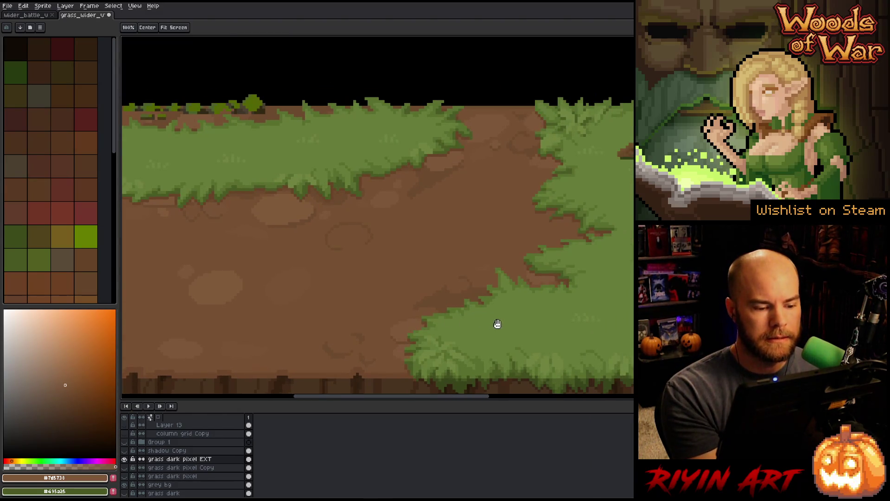
{"action": "key", "text": "b"}
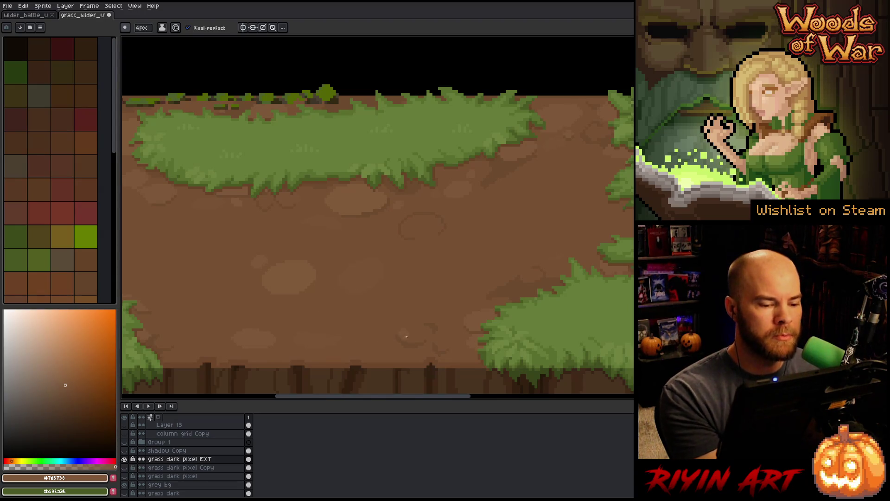
{"action": "key", "text": "h"}
{"action": "mouse_move", "coordinate": [416, 286]}
{"action": "left_mouse_down"}
{"action": "mouse_move", "coordinate": [449, 312]}
{"action": "mouse_move", "coordinate": [474, 312]}
{"action": "left_mouse_up"}
{"action": "scroll", "coordinate": [482, 287], "scroll_direction": "left", "scroll_amount": 3}
{"action": "scroll", "coordinate": [510, 264], "scroll_direction": "left", "scroll_amount": 3}
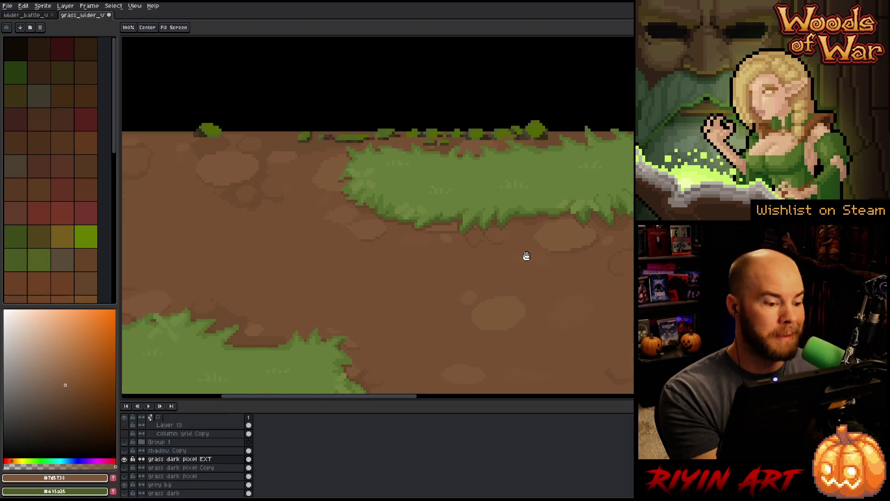
- Sample the dirt brown, paint a test patch into the grass, then undo it
{"action": "key", "text": "i"}
{"action": "key", "text": "b"}
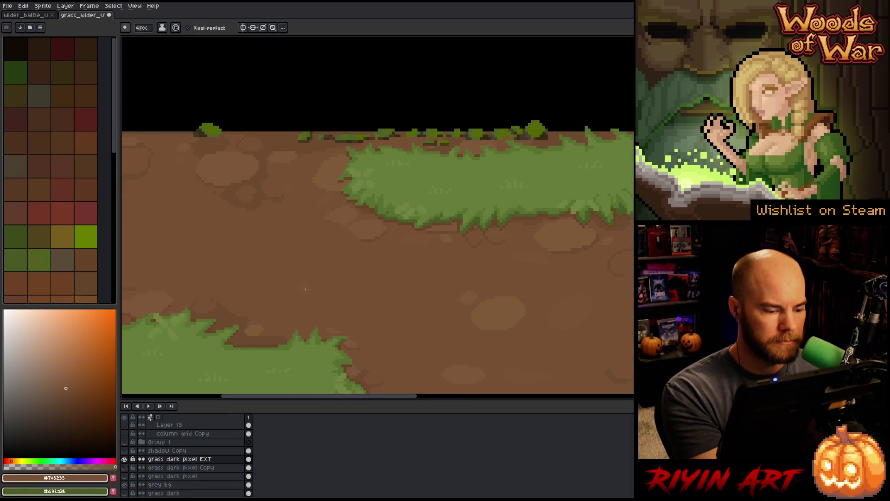
{"action": "key", "text": "space"}
{"action": "mouse_move", "coordinate": [555, 348]}
{"action": "left_mouse_down"}
{"action": "mouse_move", "coordinate": [479, 314]}
{"action": "mouse_move", "coordinate": [447, 312]}
{"action": "left_mouse_up"}
{"action": "key", "text": "i"}
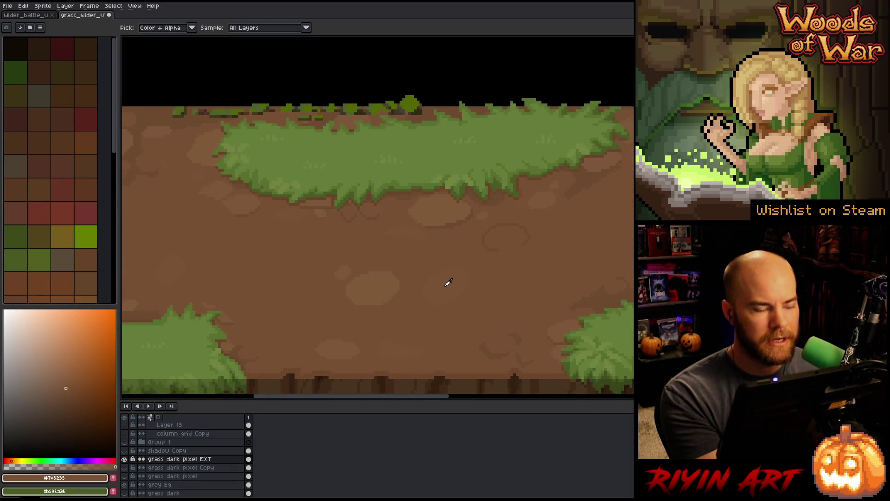
{"action": "left_click", "coordinate": [448, 282]}
{"action": "key", "text": "b"}
{"action": "mouse_move", "coordinate": [441, 153]}
{"action": "left_mouse_down"}
{"action": "mouse_move", "coordinate": [417, 158]}
{"action": "mouse_move", "coordinate": [459, 160]}
{"action": "left_mouse_up"}
{"action": "key", "text": "i"}
{"action": "key", "text": "b"}
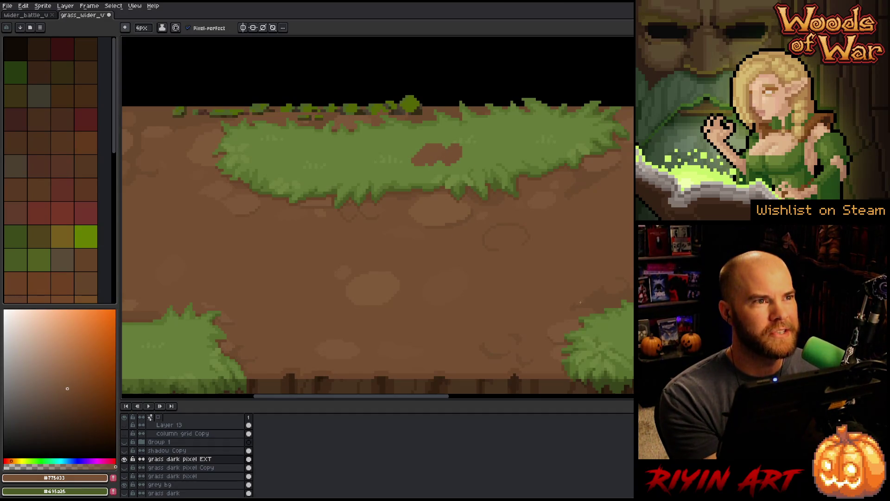
{"action": "key", "text": "ctrl+z"}
{"action": "key", "text": "ctrl+z"}
- Sample the base, lighter and mid dirt browns while panning across the ground
{"action": "left_click", "coordinate": [562, 259], "text": "alt"}
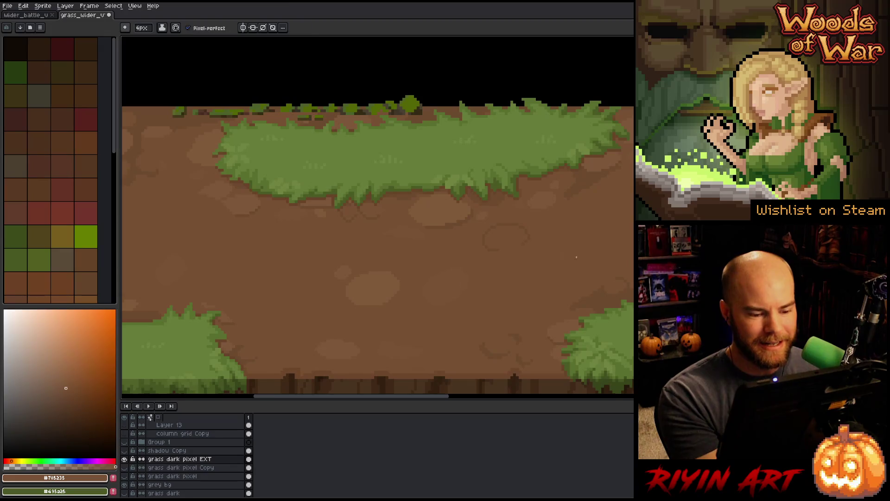
{"action": "mouse_move", "coordinate": [570, 283]}
{"action": "left_mouse_down"}
{"action": "mouse_move", "coordinate": [417, 310]}
{"action": "mouse_move", "coordinate": [443, 279]}
{"action": "left_mouse_up"}
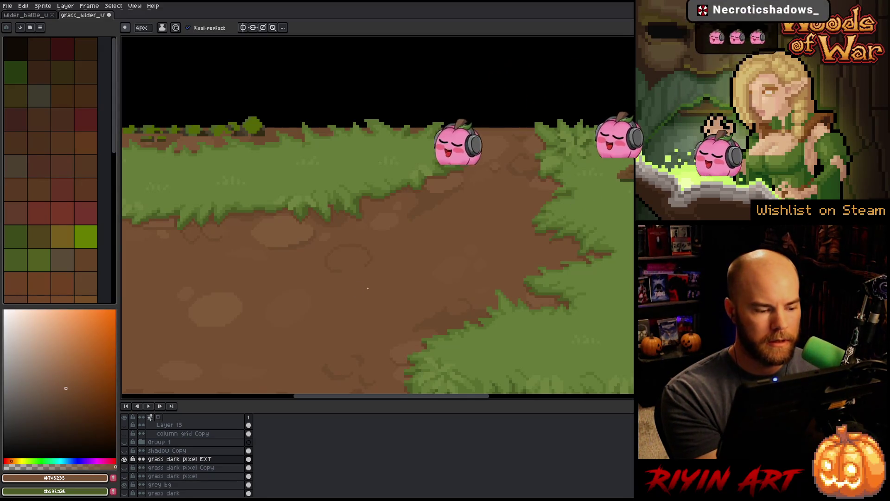
{"action": "left_click_drag", "start_coordinate": [342, 282], "coordinate": [462, 244]}
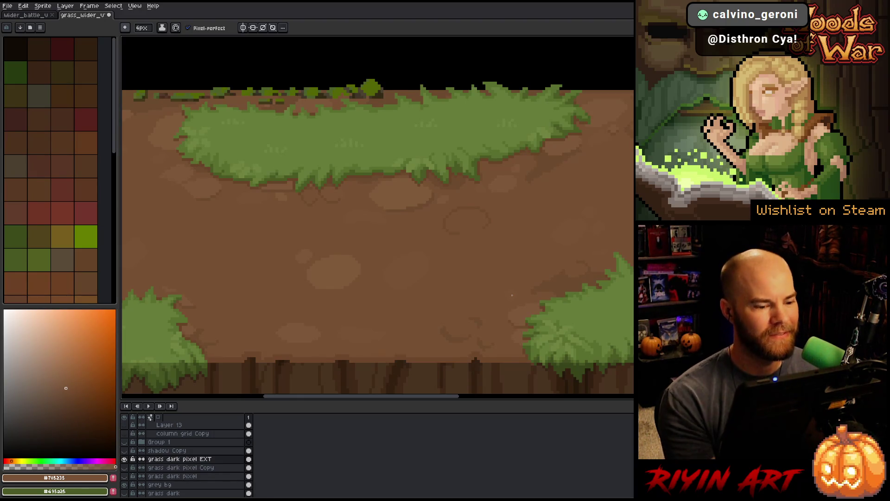
{"action": "left_click", "coordinate": [335, 271], "text": "alt"}
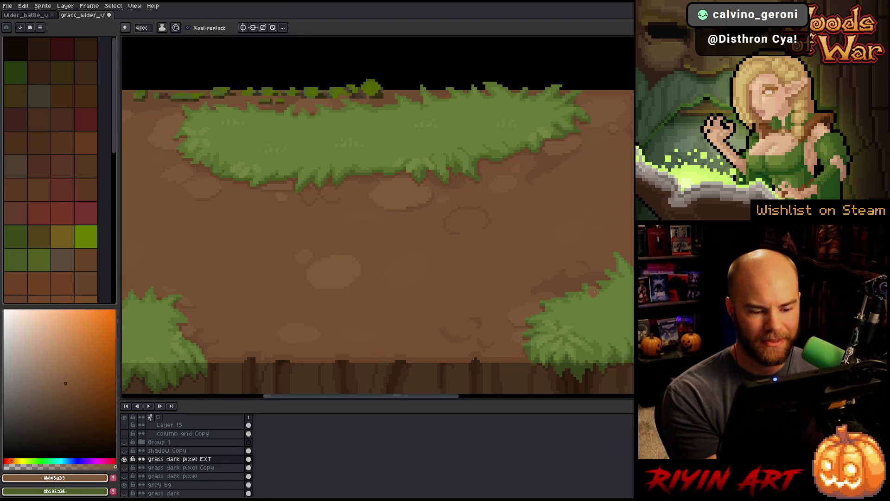
{"action": "key", "text": "space"}
{"action": "left_click_drag", "start_coordinate": [577, 315], "coordinate": [557, 301]}
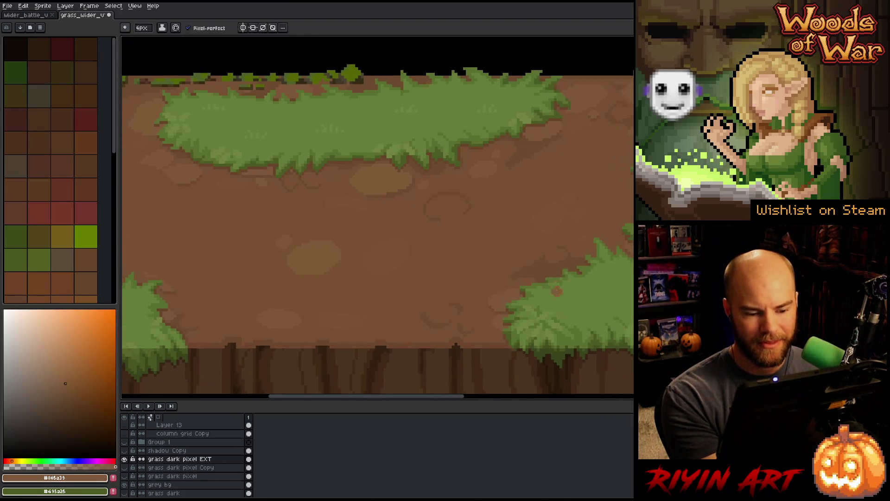
{"action": "left_click", "coordinate": [535, 252], "text": "alt"}
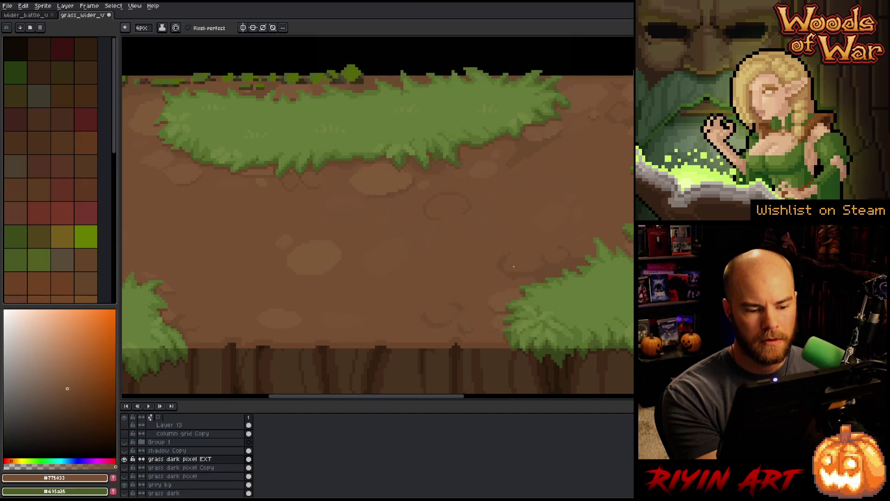
{"action": "left_click_drag", "start_coordinate": [556, 268], "coordinate": [455, 263]}
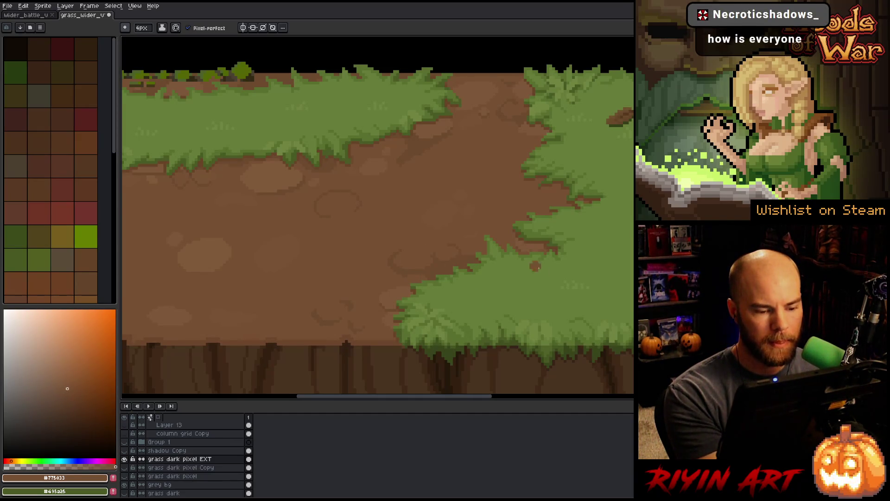
{"action": "left_click_drag", "start_coordinate": [537, 302], "coordinate": [424, 304]}
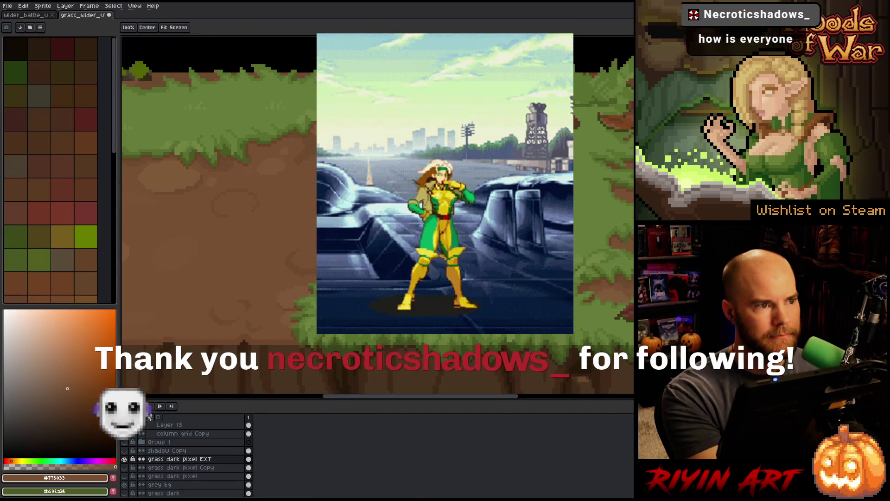
- Sample the base dirt brown, then Magic Wand-select the pale stones scattered over the dirt
{"action": "left_click_drag", "start_coordinate": [417, 232], "coordinate": [434, 245]}
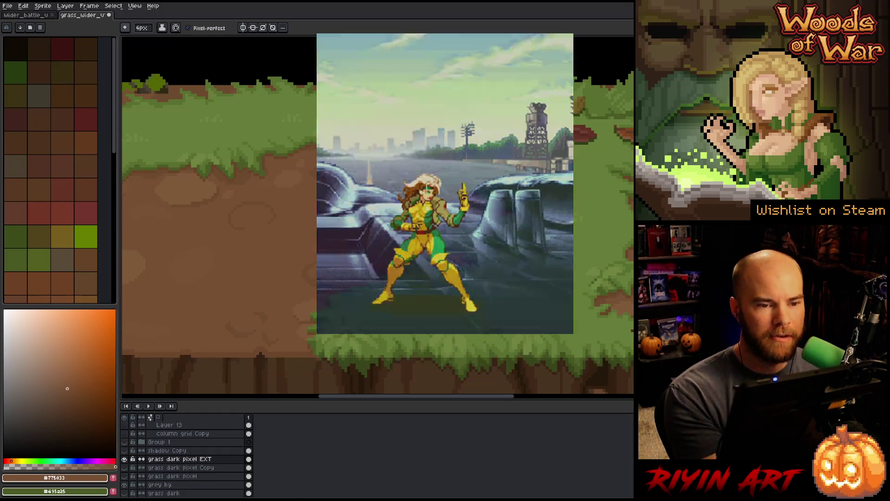
{"action": "left_click_drag", "start_coordinate": [439, 288], "coordinate": [424, 284]}
{"action": "left_click_drag", "start_coordinate": [359, 269], "coordinate": [484, 257]}
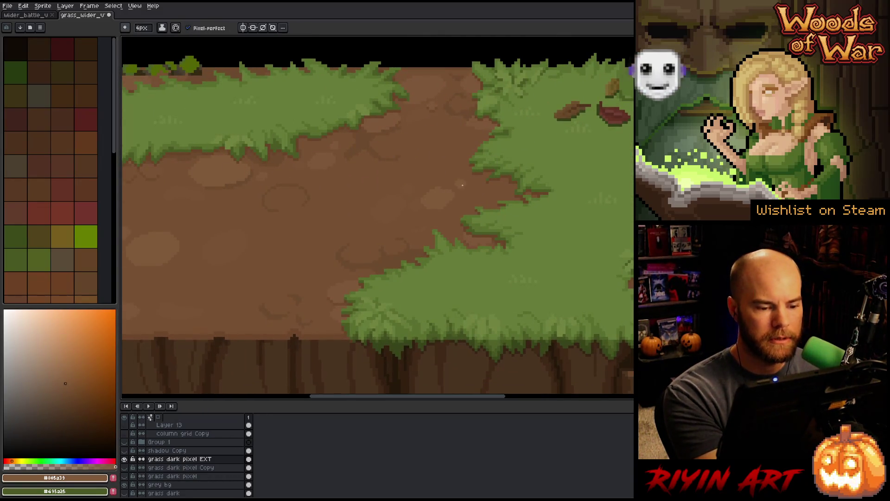
{"action": "mouse_move", "coordinate": [431, 197]}
{"action": "left_mouse_down"}
{"action": "mouse_move", "coordinate": [489, 197]}
{"action": "mouse_move", "coordinate": [470, 194]}
{"action": "mouse_move", "coordinate": [433, 218]}
{"action": "left_mouse_up"}
{"action": "left_click", "coordinate": [232, 231], "text": "alt"}
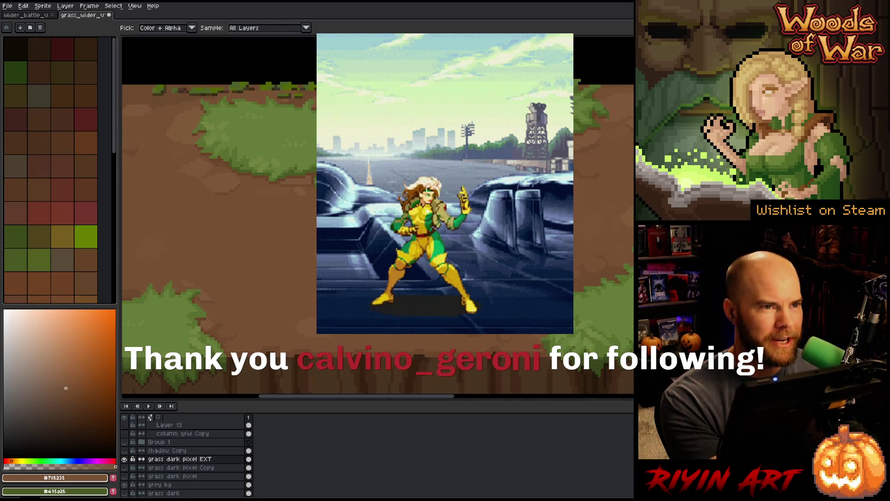
{"action": "key", "text": "b"}
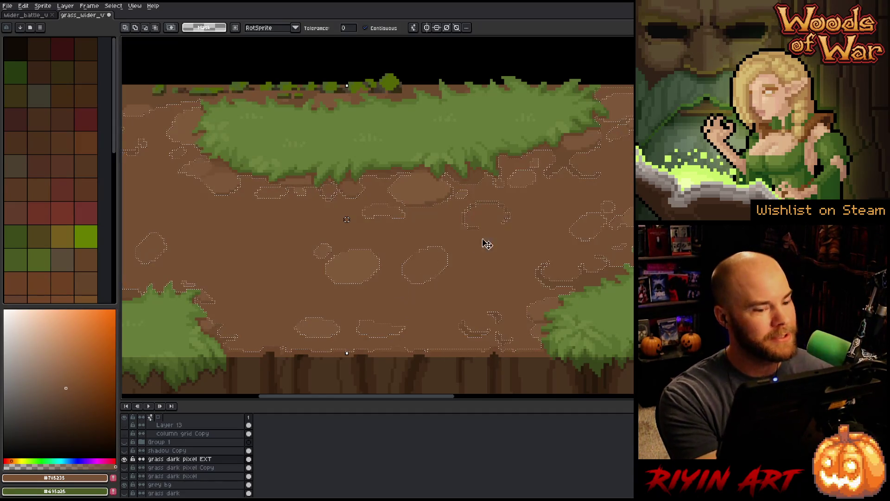
{"action": "key", "text": "w"}
{"action": "left_click", "coordinate": [584, 277]}
- Dab a darker brown shade inside the centre stone, then deselect with Ctrl+D
{"action": "left_click", "coordinate": [583, 277], "text": "alt"}
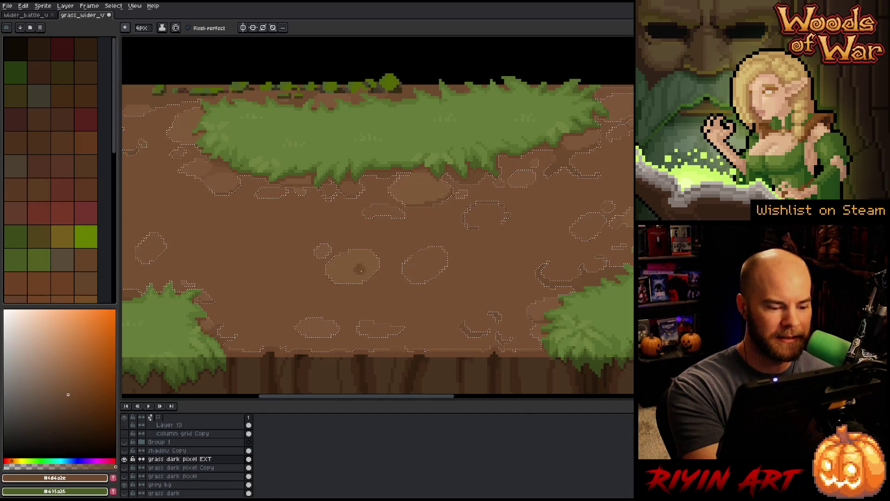
{"action": "left_click", "coordinate": [365, 275]}
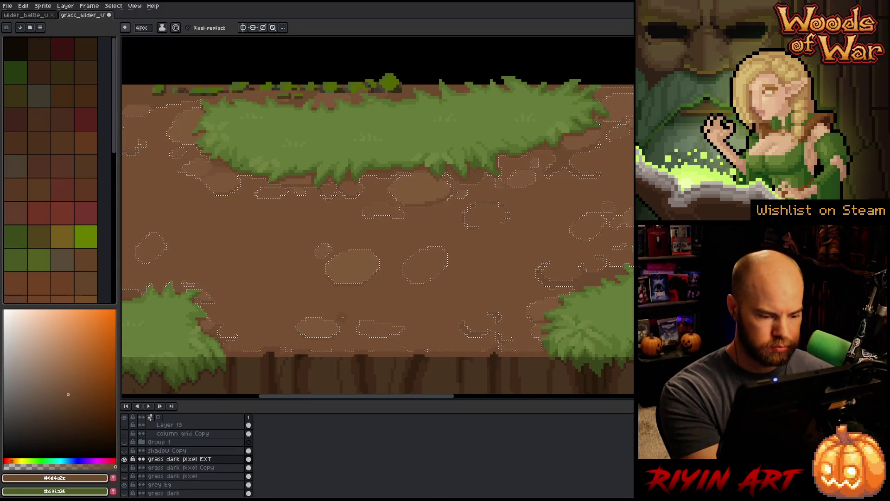
{"action": "left_click_drag", "start_coordinate": [359, 301], "coordinate": [484, 308]}
{"action": "key", "text": "ctrl+d"}
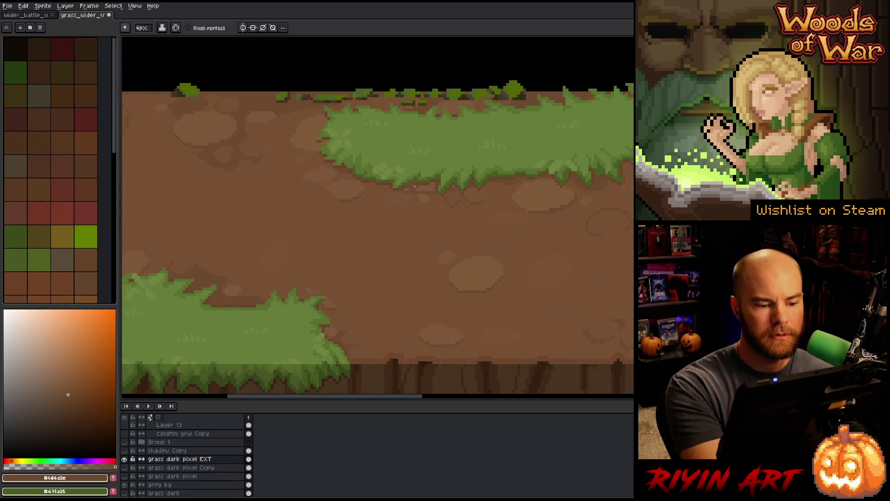
- Sample and compare the darker, mid and lighter dirt browns across the ground, saving the tile
{"action": "left_click", "coordinate": [332, 185], "text": "alt"}
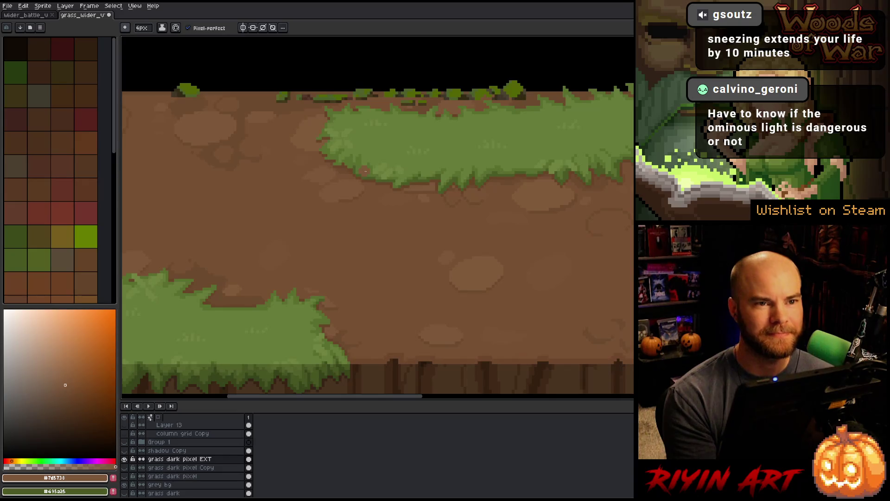
{"action": "key", "text": "ctrl+s"}
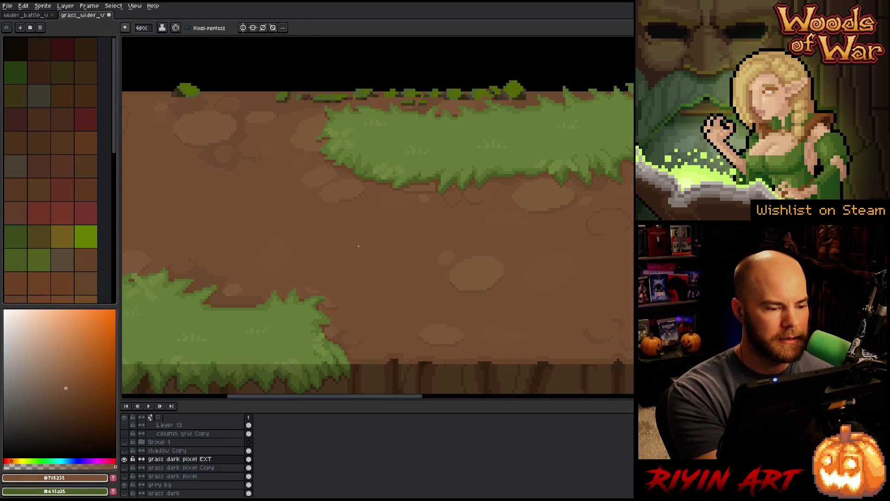
{"action": "left_click_drag", "start_coordinate": [424, 267], "coordinate": [570, 274]}
{"action": "left_click", "coordinate": [354, 157], "text": "alt"}
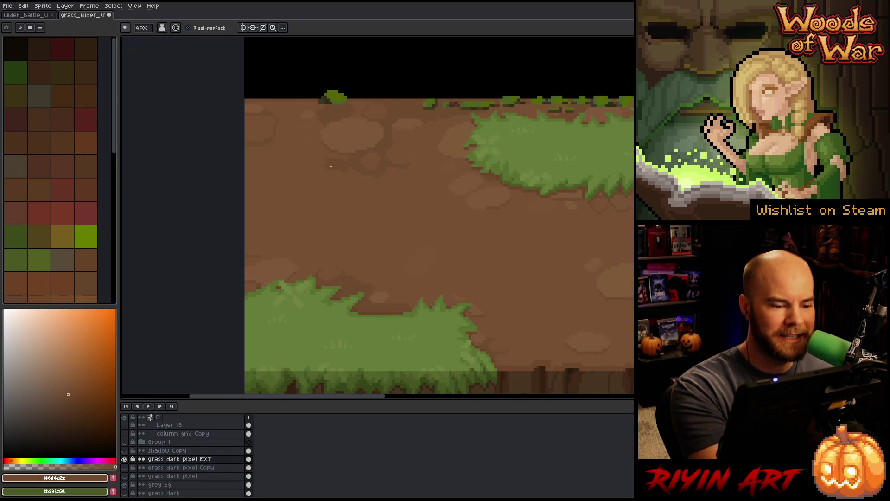
{"action": "left_click", "coordinate": [314, 178], "text": "alt"}
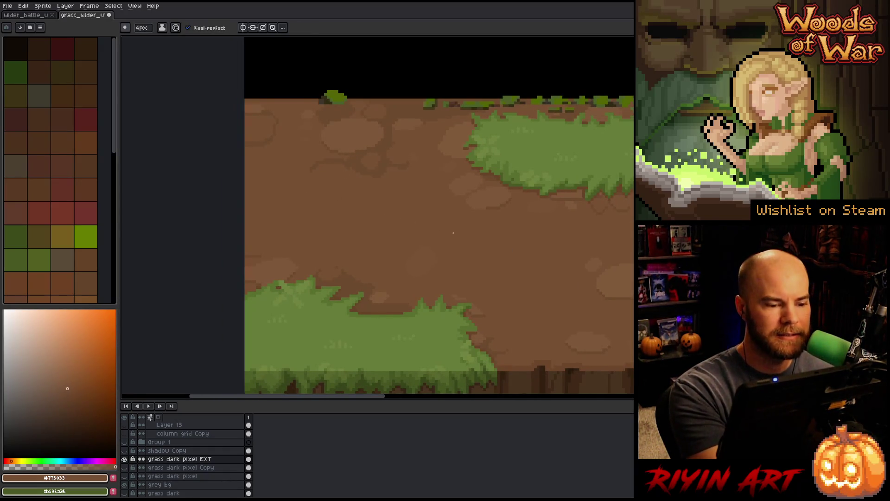
{"action": "left_click", "coordinate": [354, 158], "text": "alt"}
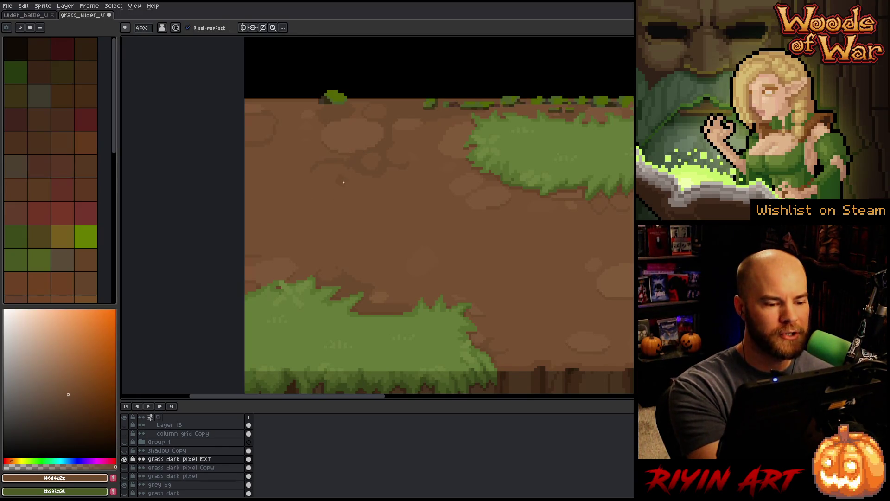
{"action": "left_click", "coordinate": [344, 169], "text": "alt"}
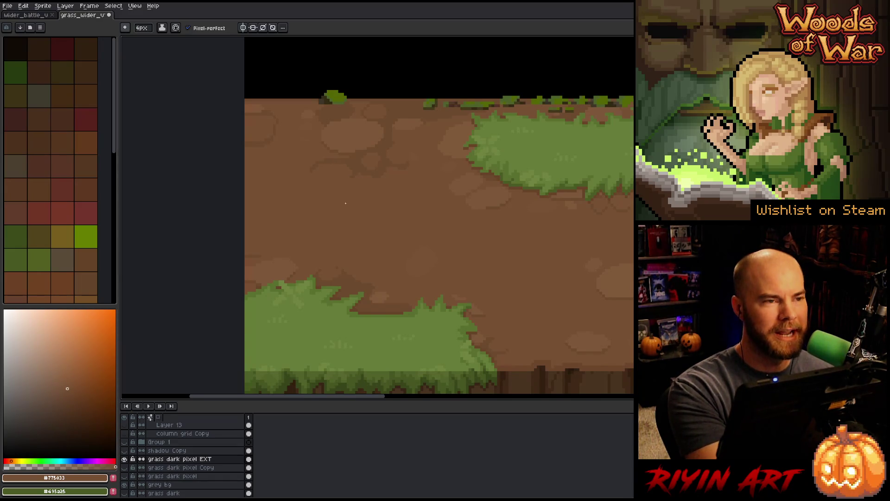
{"action": "left_click", "coordinate": [348, 164], "text": "alt"}
{"action": "left_click", "coordinate": [341, 180], "text": "alt"}
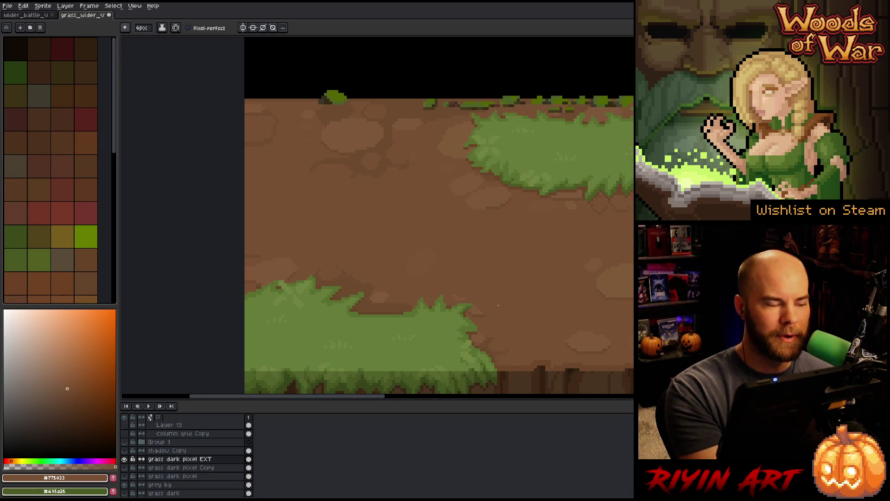
- Magic-wand select all the lighter pebble patches by colour, then clear the selection
{"action": "left_click_drag", "start_coordinate": [489, 301], "coordinate": [421, 246]}
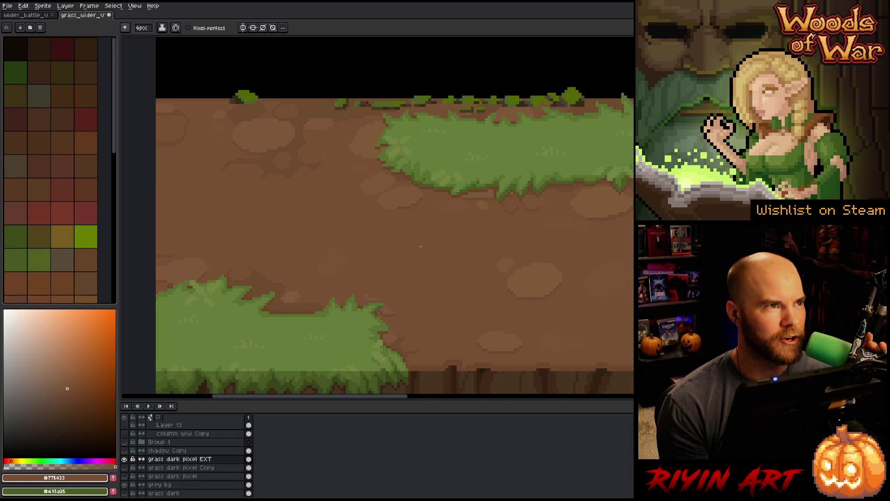
{"action": "left_click", "coordinate": [400, 203], "text": "alt"}
{"action": "left_click", "coordinate": [394, 204]}
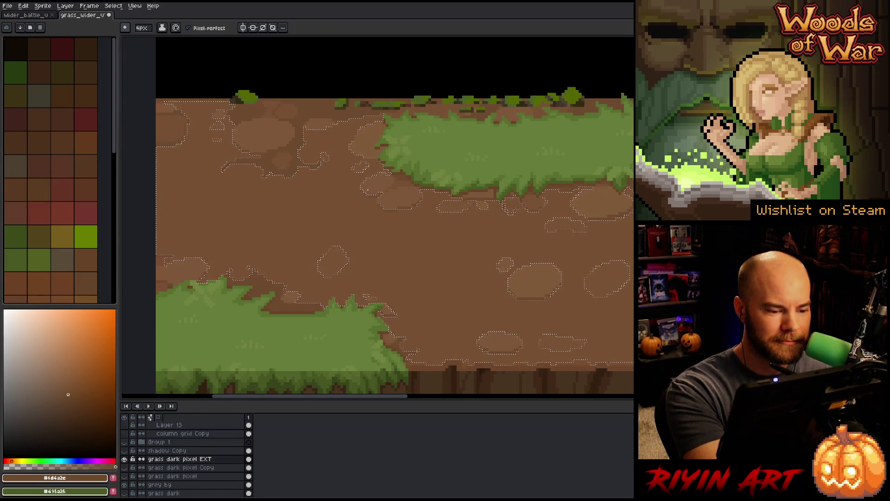
{"action": "key", "text": "ctrl+d"}
- Shrink the pencil to 1 pixel and sample the lighter and darker dirt browns
{"action": "mouse_move", "coordinate": [539, 353]}
{"action": "left_mouse_down"}
{"action": "mouse_move", "coordinate": [555, 302]}
{"action": "mouse_move", "coordinate": [523, 300]}
{"action": "left_mouse_up"}
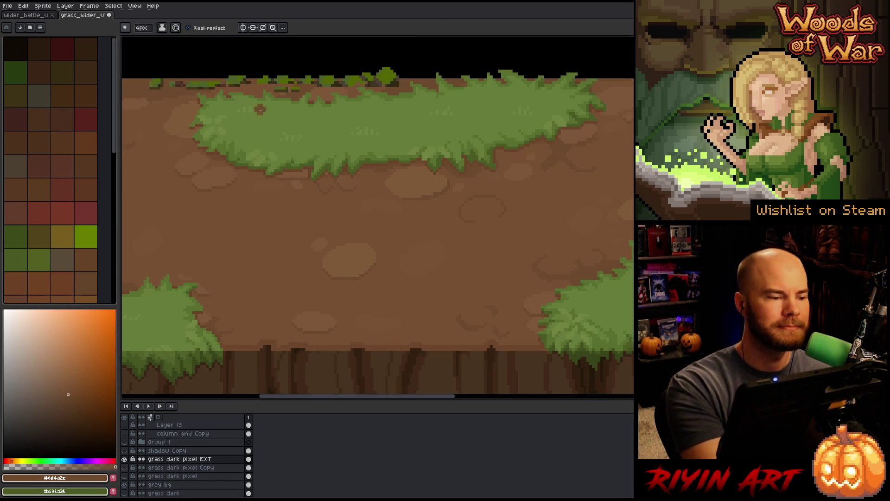
{"action": "key", "text": "minus"}
{"action": "key", "text": "minus"}
{"action": "key", "text": "minus"}
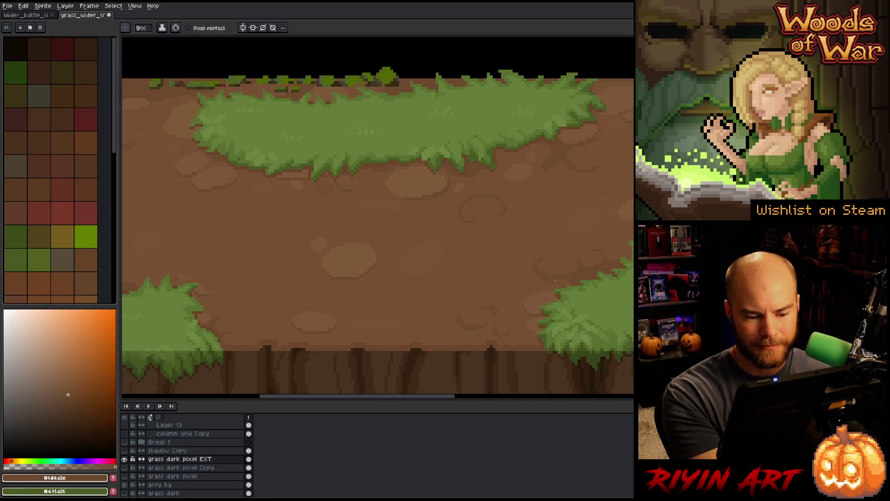
{"action": "left_click_drag", "start_coordinate": [578, 277], "coordinate": [497, 272]}
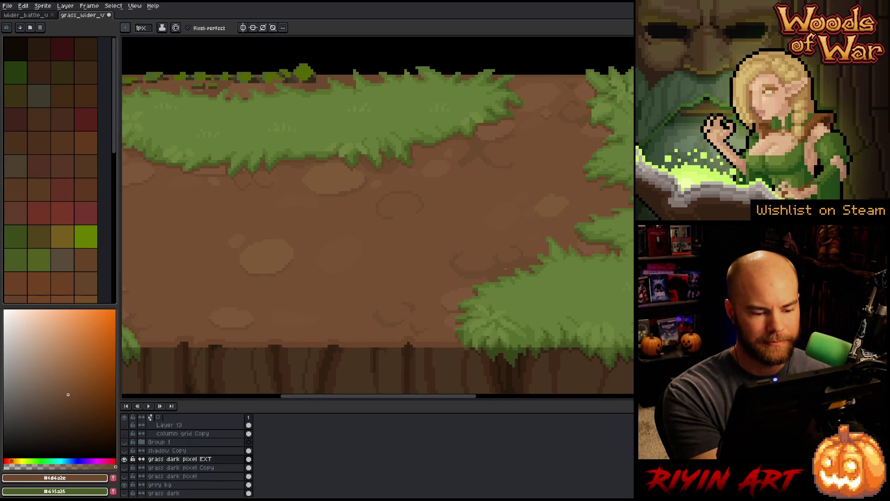
{"action": "left_click", "coordinate": [492, 274], "text": "alt"}
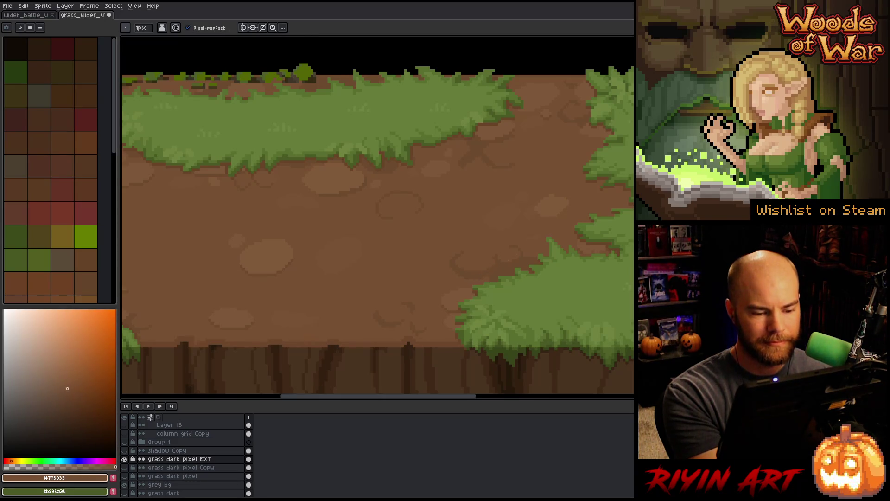
{"action": "left_click", "coordinate": [500, 265], "text": "alt"}
- Sample mid and darker dirt browns across the left side of the tile
{"action": "mouse_move", "coordinate": [391, 326]}
{"action": "left_mouse_down"}
{"action": "mouse_move", "coordinate": [408, 298]}
{"action": "mouse_move", "coordinate": [522, 312]}
{"action": "left_mouse_up"}
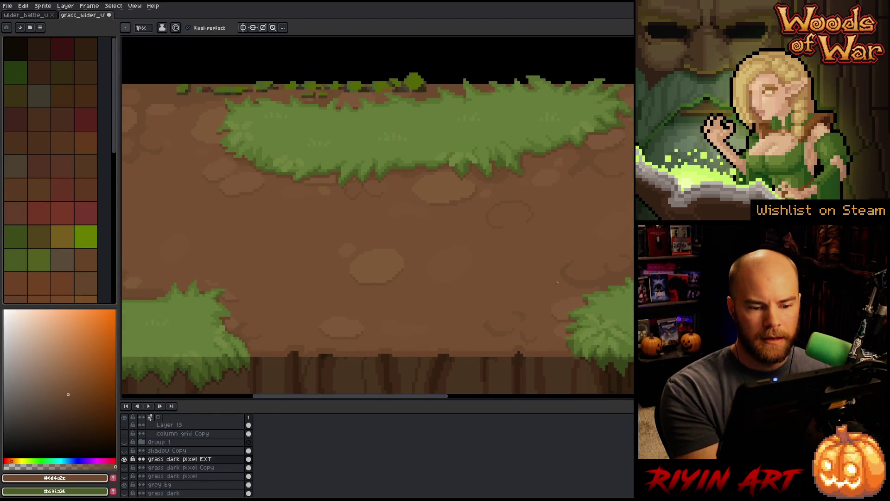
{"action": "left_click", "coordinate": [284, 291], "text": "alt"}
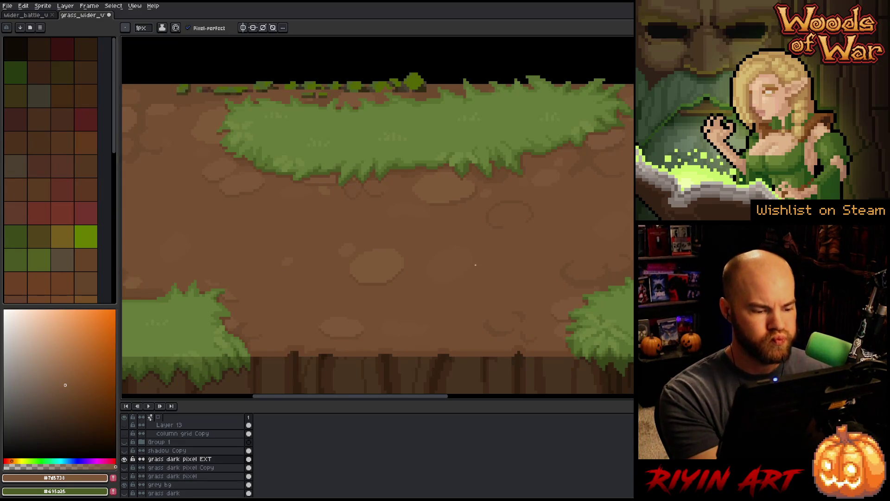
{"action": "left_click", "coordinate": [403, 323], "text": "alt"}
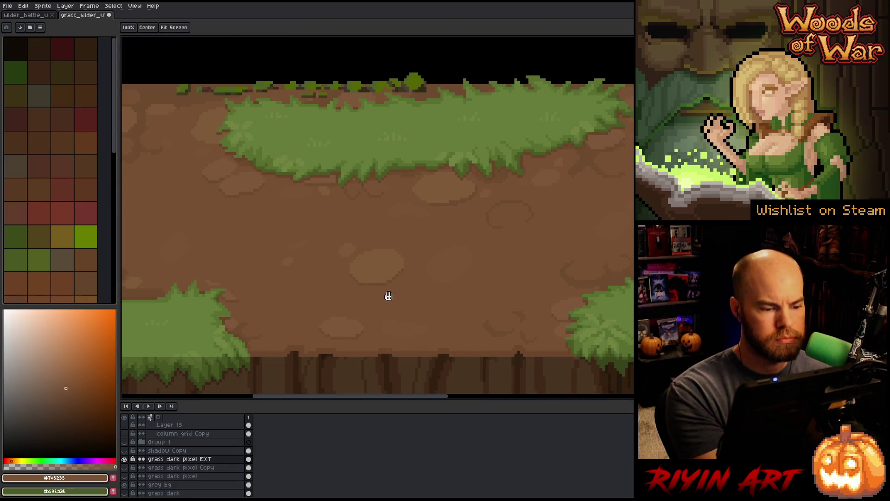
{"action": "left_click_drag", "start_coordinate": [390, 294], "coordinate": [628, 308]}
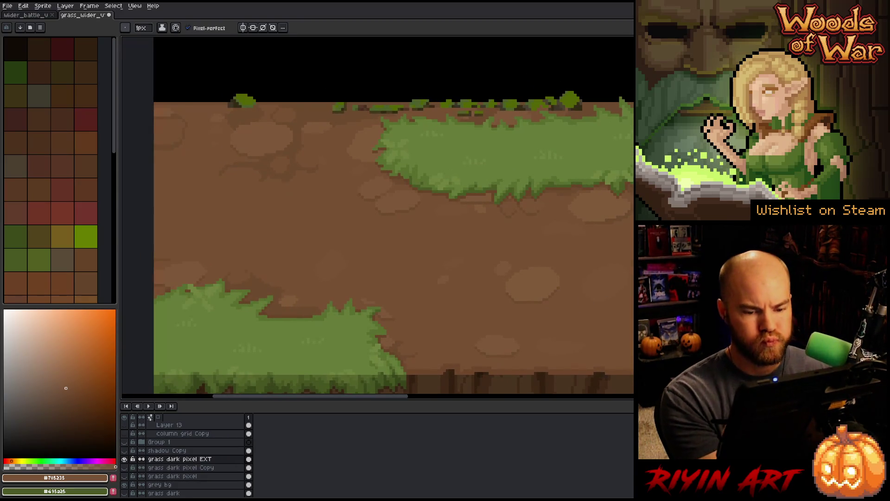
{"action": "left_click", "coordinate": [403, 278], "text": "alt"}
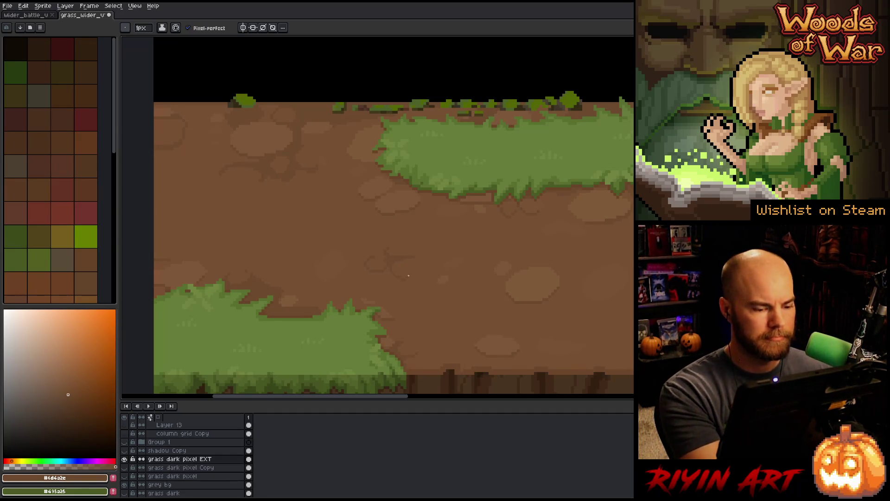
- Detail the dirt by alternating the lighter and darker browns, then save the tile
{"action": "left_click", "coordinate": [402, 261], "text": "alt"}
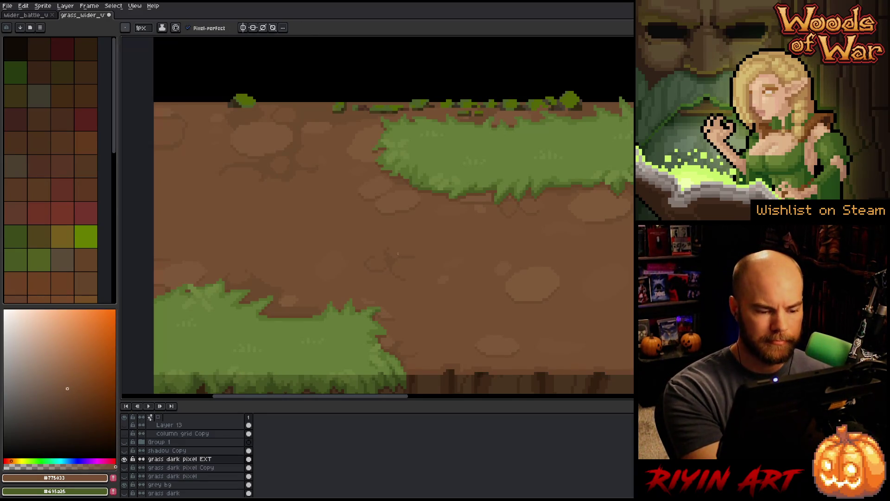
{"action": "left_click", "coordinate": [410, 253], "text": "alt"}
{"action": "left_click", "coordinate": [408, 257], "text": "alt"}
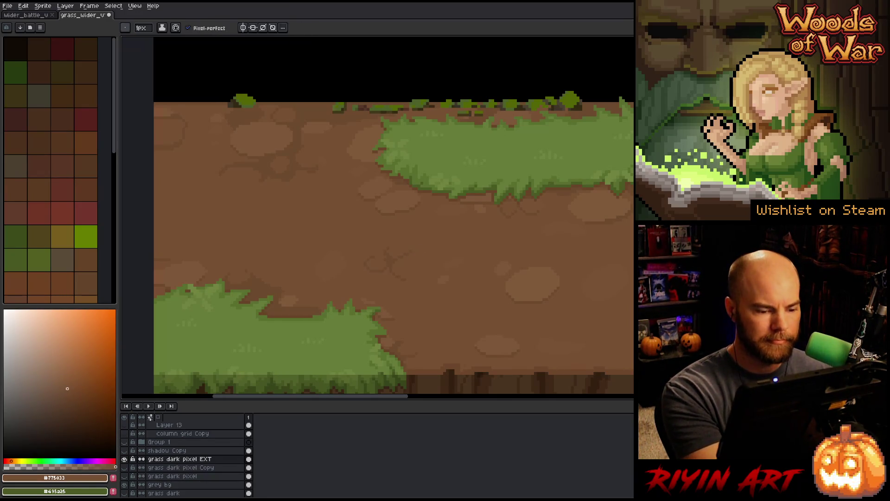
{"action": "left_click", "coordinate": [392, 253], "text": "alt"}
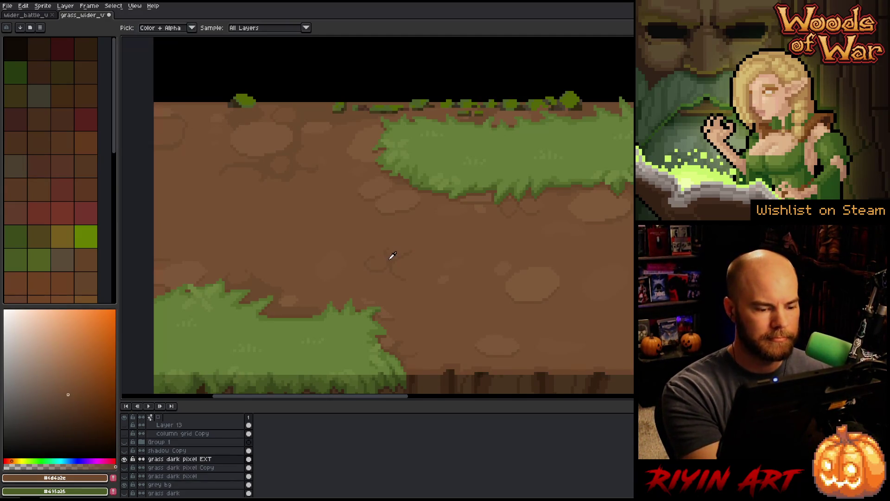
{"action": "key", "text": "ctrl+s"}
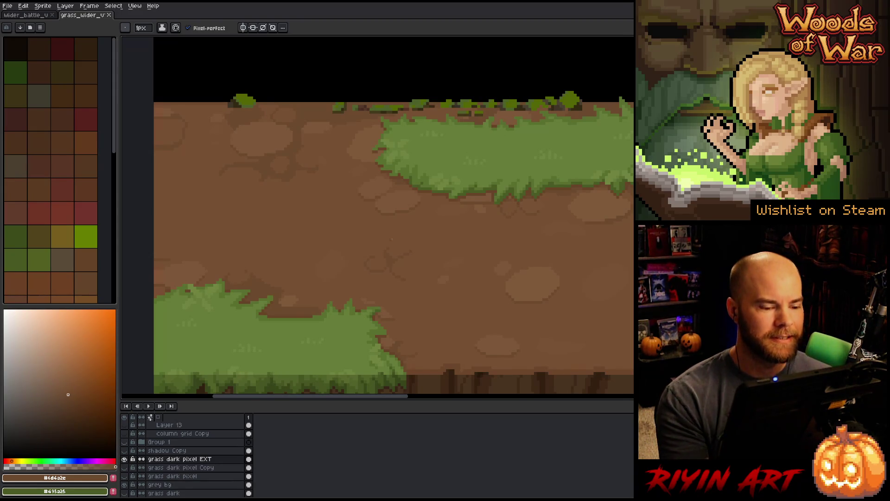
- Keep detailing the dirt toward the tile's top edge with both browns and save again
{"action": "key", "text": "alt"}
{"action": "left_click", "coordinate": [384, 259], "text": "alt"}
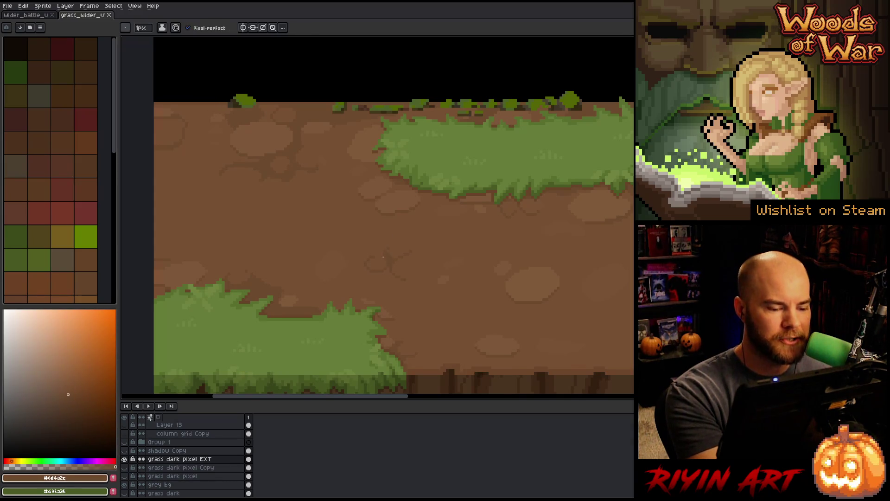
{"action": "left_click", "coordinate": [372, 260], "text": "alt"}
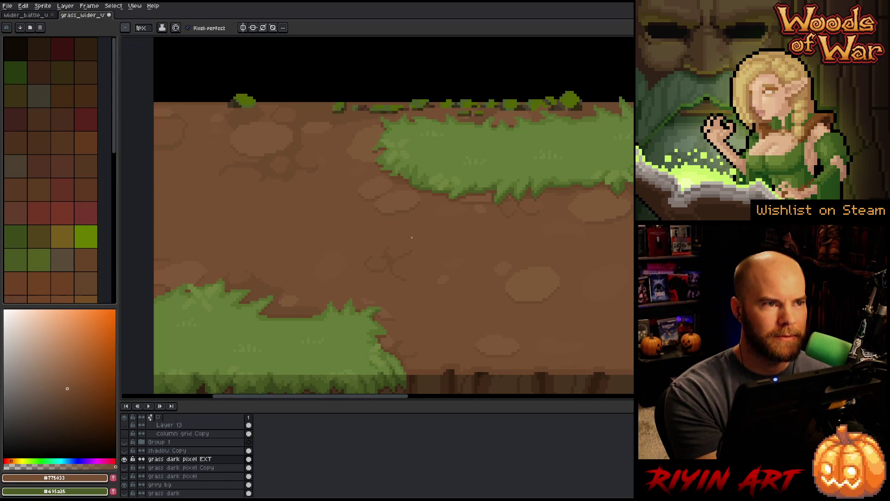
{"action": "left_click", "coordinate": [387, 254], "text": "alt"}
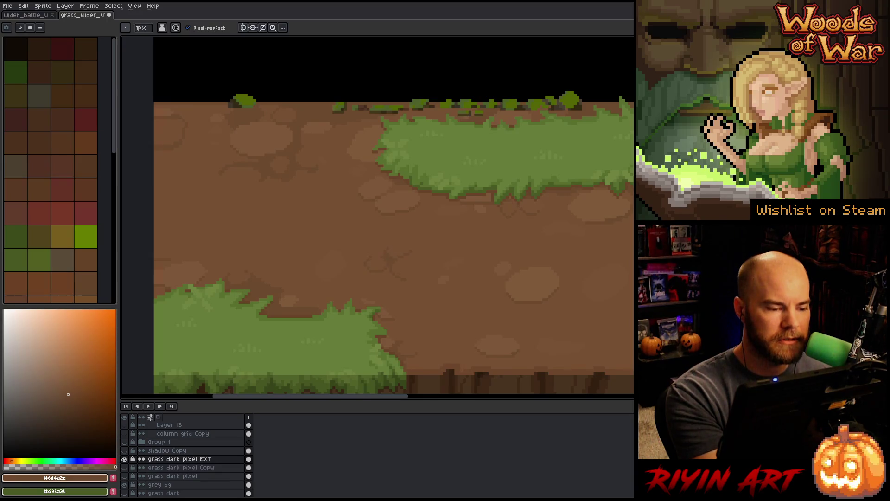
{"action": "left_click_drag", "start_coordinate": [415, 303], "coordinate": [452, 325]}
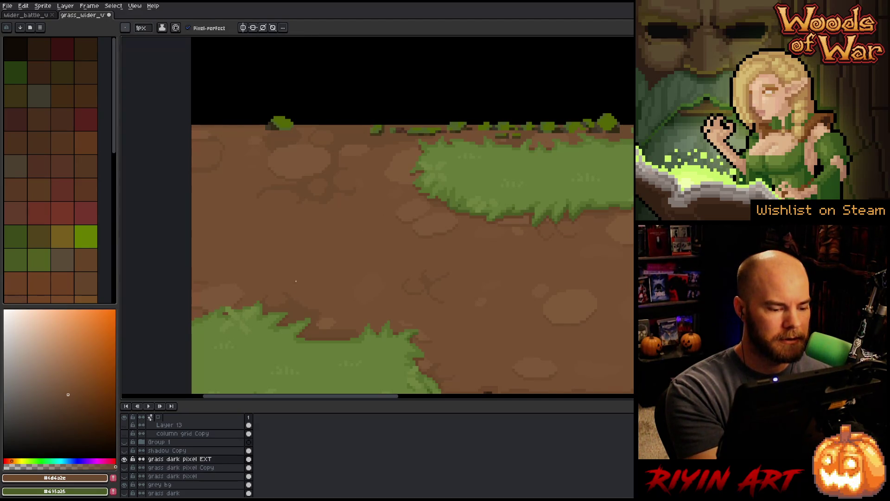
{"action": "left_click", "coordinate": [280, 294], "text": "alt"}
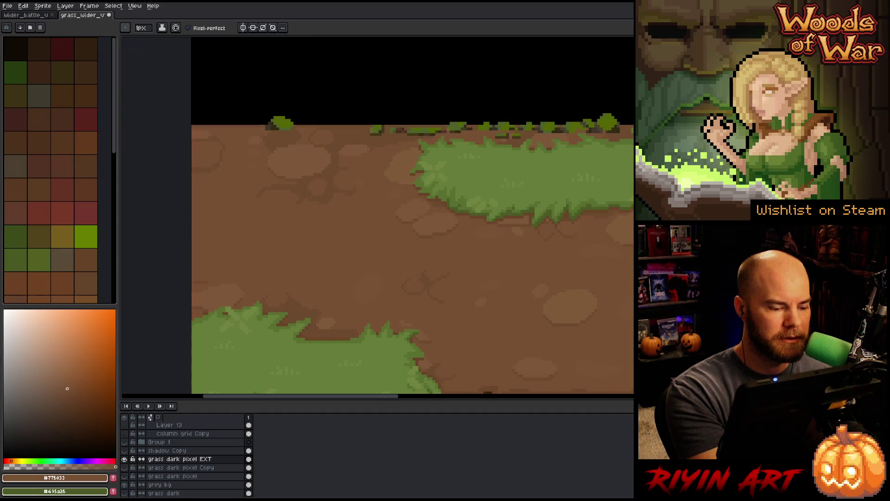
{"action": "left_click", "coordinate": [305, 310], "text": "alt"}
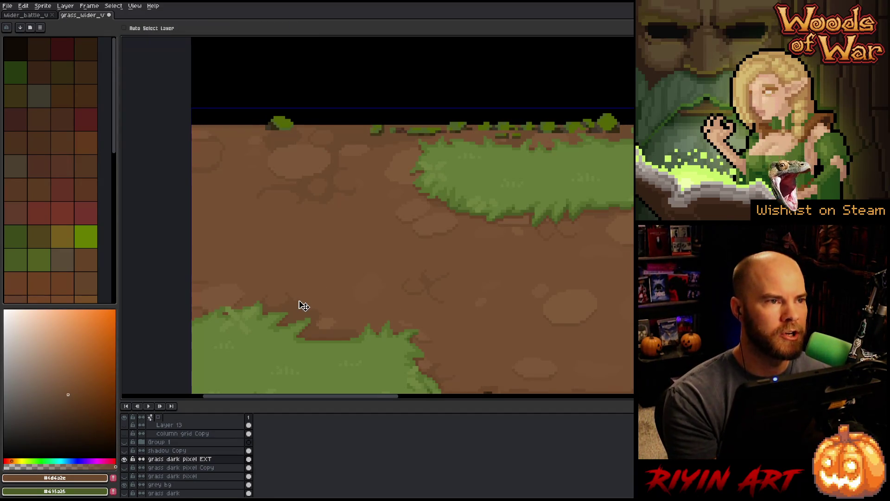
{"action": "key", "text": "ctrl+s"}
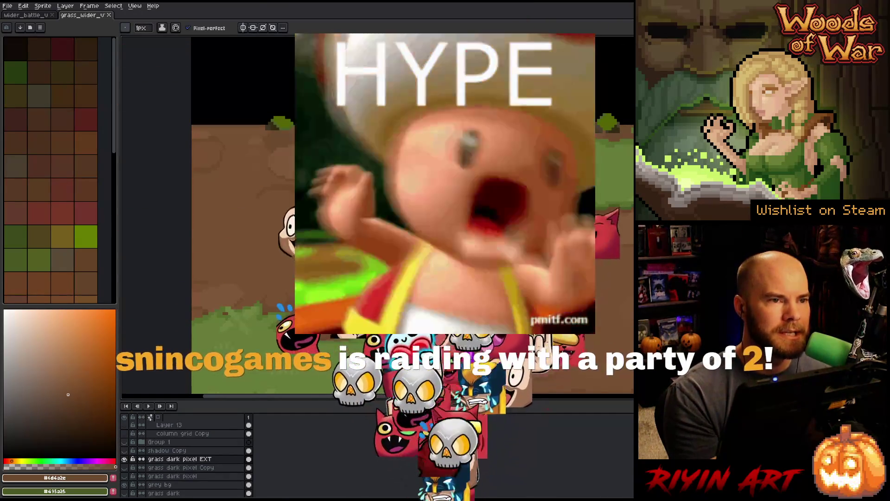
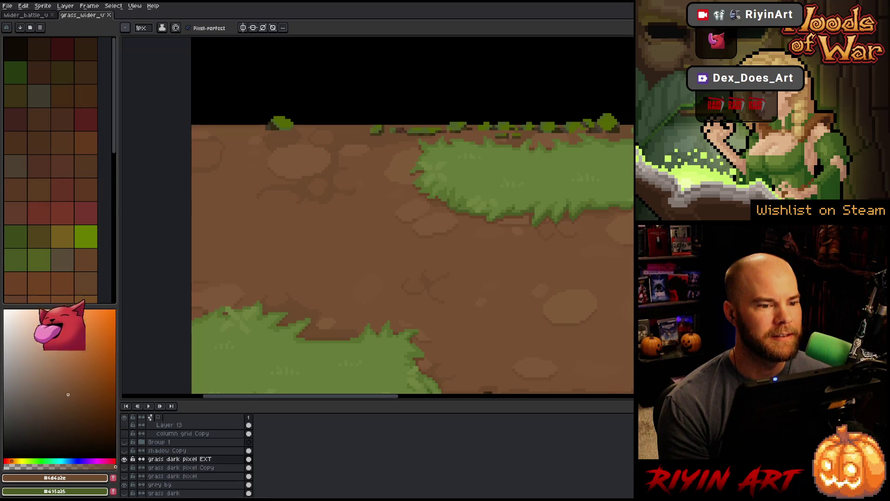
- Sample the light and dark browns from the dirt and dab them onto the dirt path
{"action": "scroll", "coordinate": [390, 288], "scroll_direction": "down", "scroll_amount": 1}
{"action": "scroll", "coordinate": [391, 289], "scroll_direction": "up", "scroll_amount": 2}
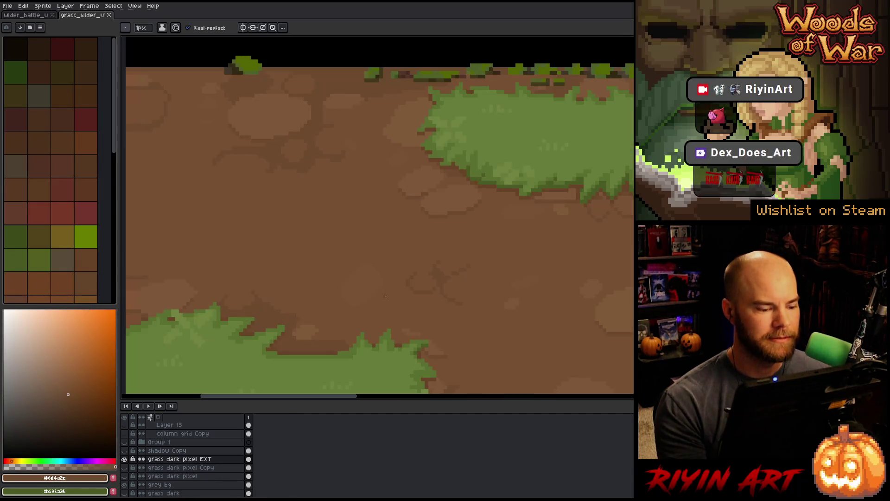
{"action": "scroll", "coordinate": [392, 283], "scroll_direction": "down", "scroll_amount": 1}
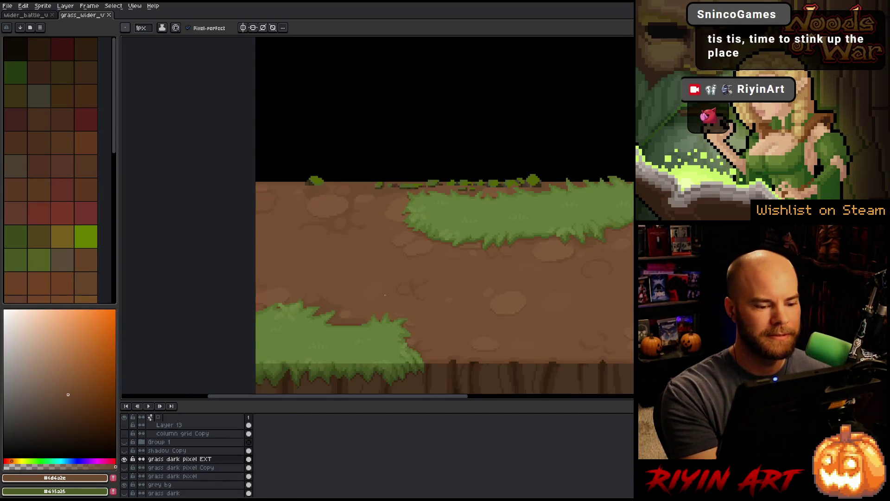
{"action": "scroll", "coordinate": [397, 270], "scroll_direction": "up", "scroll_amount": 1}
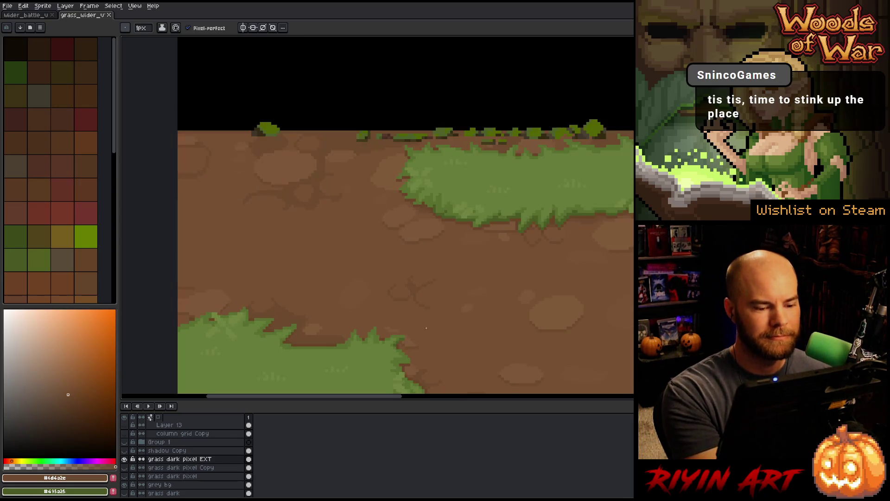
{"action": "key", "text": "i"}
{"action": "left_click", "coordinate": [427, 225], "text": "alt"}
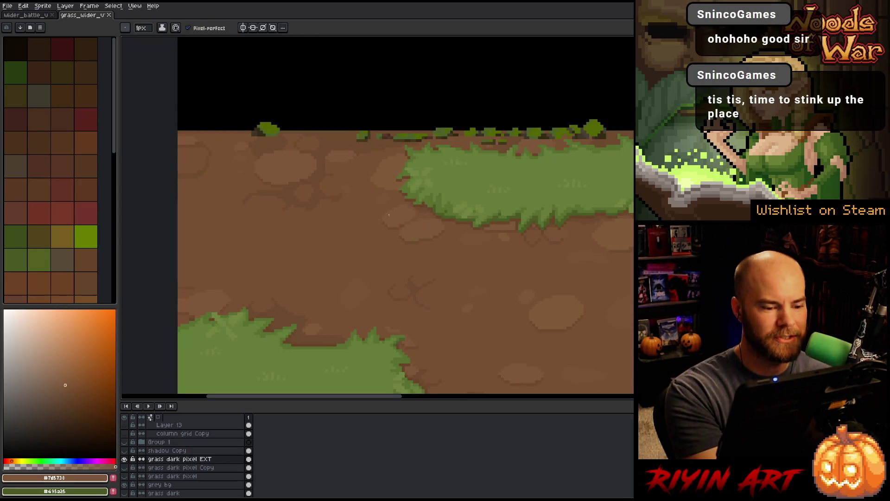
{"action": "left_click", "coordinate": [306, 276]}
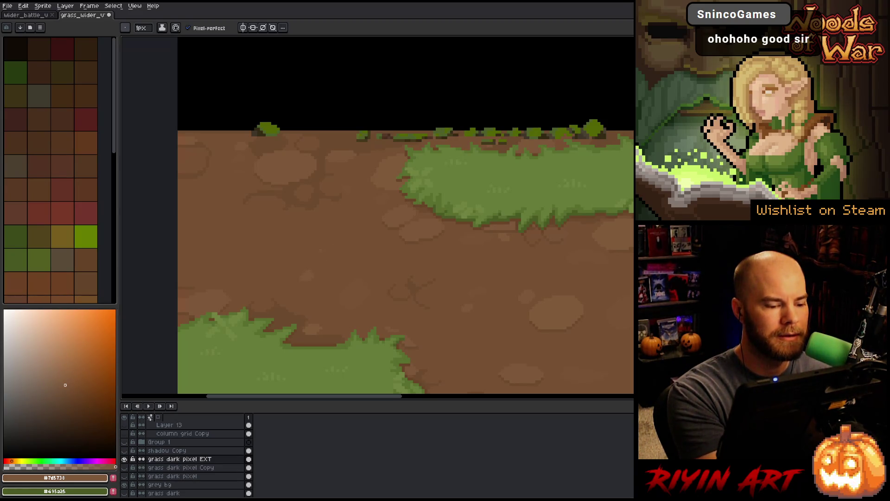
{"action": "left_click", "coordinate": [275, 247], "text": "alt"}
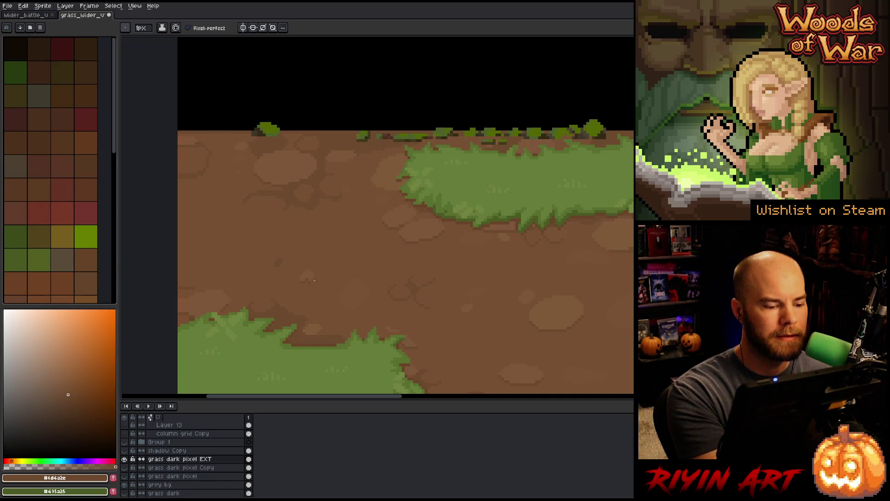
{"action": "left_click", "coordinate": [296, 240], "text": "alt"}
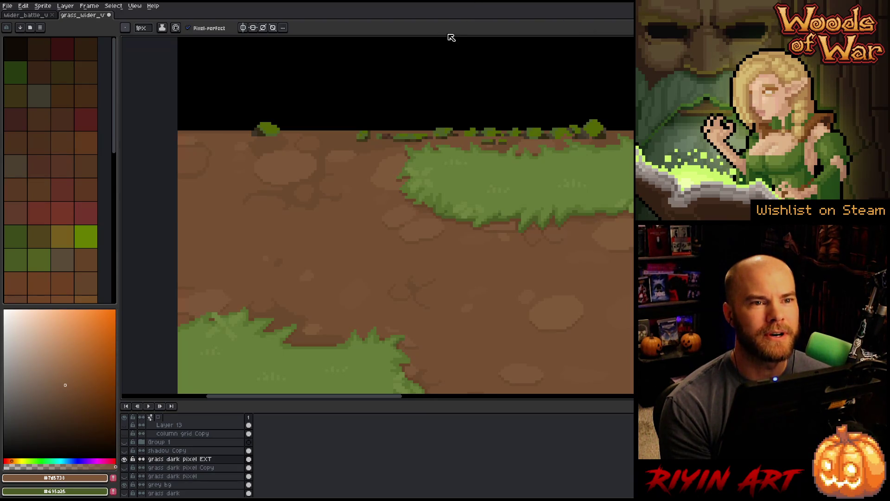
- Zoom out to look over the whole grass ground strip
{"action": "scroll", "coordinate": [448, 40], "scroll_direction": "down", "scroll_amount": 3}
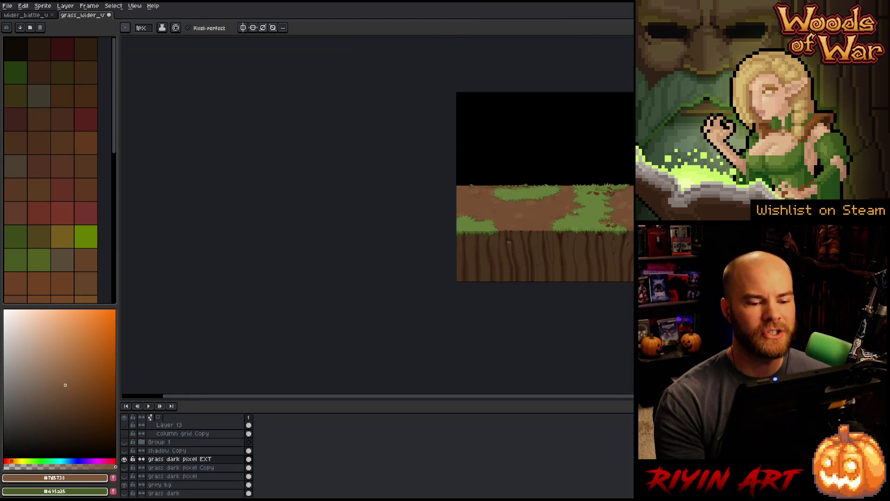
{"action": "scroll", "coordinate": [448, 39], "scroll_direction": "up", "scroll_amount": 1}
{"action": "scroll", "coordinate": [305, 240], "scroll_direction": "down", "scroll_amount": 2}
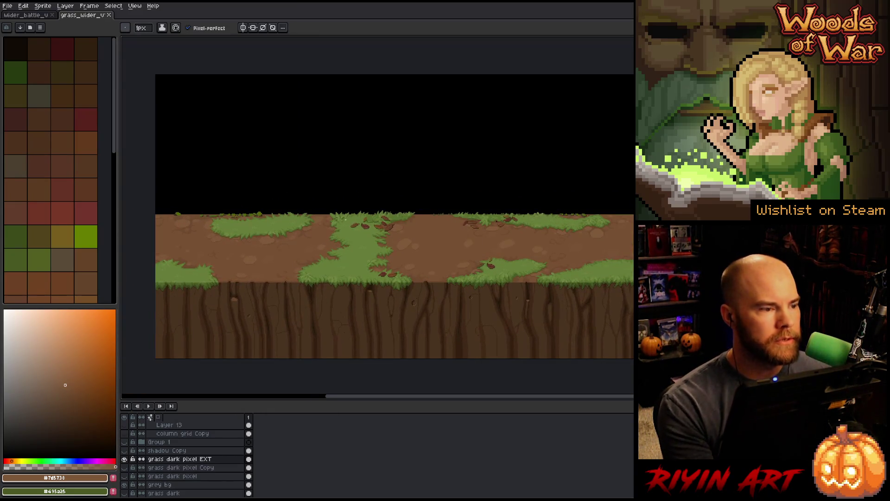
- Switch to the wider_battle mockup and pan the scene into view
{"action": "left_click", "coordinate": [22, 16]}
{"action": "key", "text": "space"}
{"action": "left_click_drag", "start_coordinate": [381, 296], "coordinate": [400, 254]}
{"action": "scroll", "coordinate": [162, 473], "scroll_direction": "down", "scroll_amount": 1}
{"action": "scroll", "coordinate": [162, 472], "scroll_direction": "up", "scroll_amount": 3}
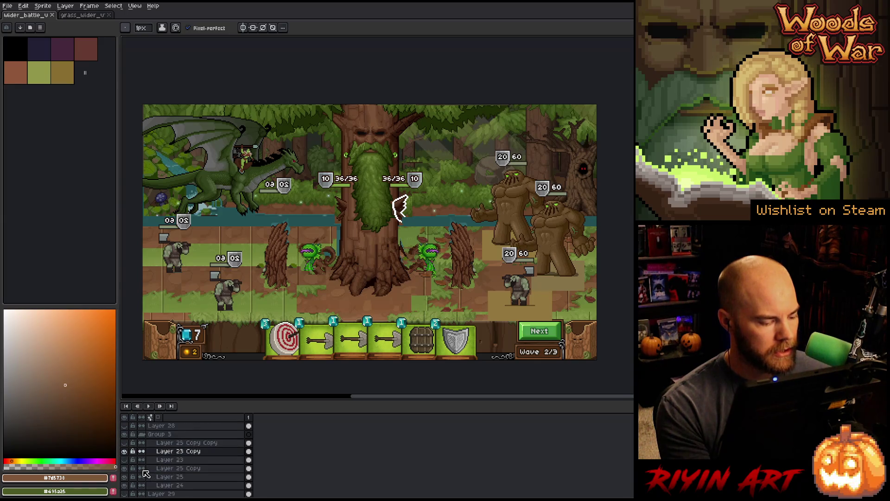
- Make Layer 22 and the hidden layer above it visible
{"action": "scroll", "coordinate": [149, 469], "scroll_direction": "down", "scroll_amount": 5}
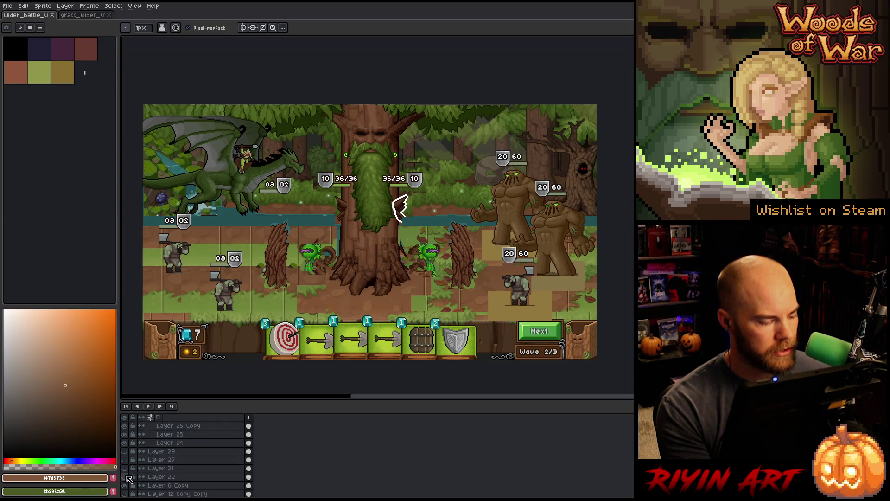
{"action": "left_click", "coordinate": [124, 477]}
{"action": "left_click", "coordinate": [124, 468]}
- Marquee-select the column of 20/60 badges, then pan to reveal the dragon
{"action": "scroll", "coordinate": [353, 250], "scroll_direction": "up", "scroll_amount": 1}
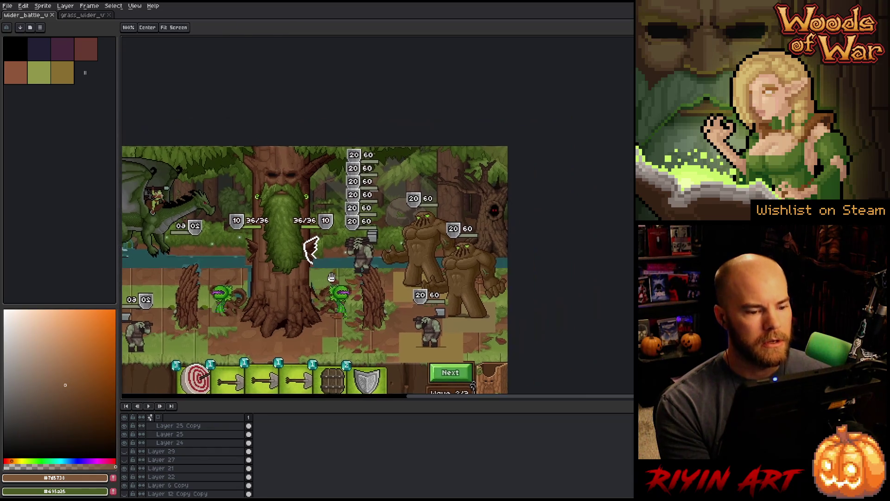
{"action": "scroll", "coordinate": [374, 234], "scroll_direction": "up", "scroll_amount": 1}
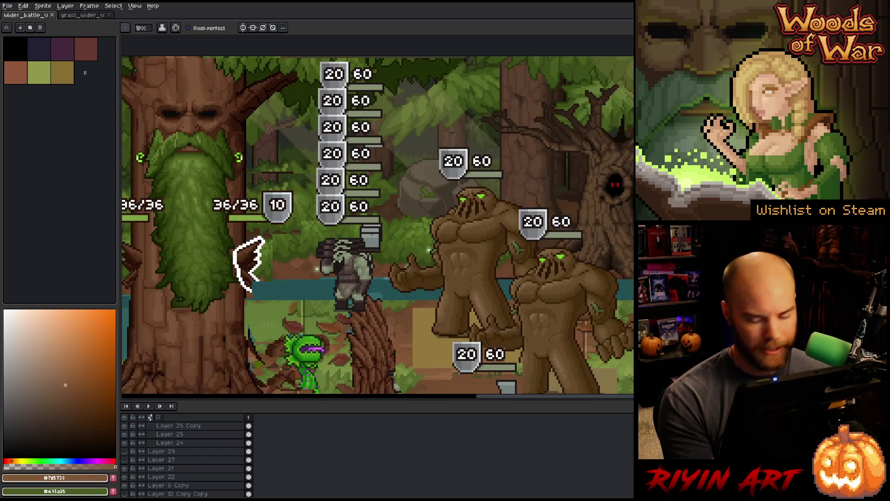
{"action": "scroll", "coordinate": [356, 196], "scroll_direction": "down", "scroll_amount": 1}
{"action": "left_click_drag", "start_coordinate": [374, 183], "coordinate": [344, 204]}
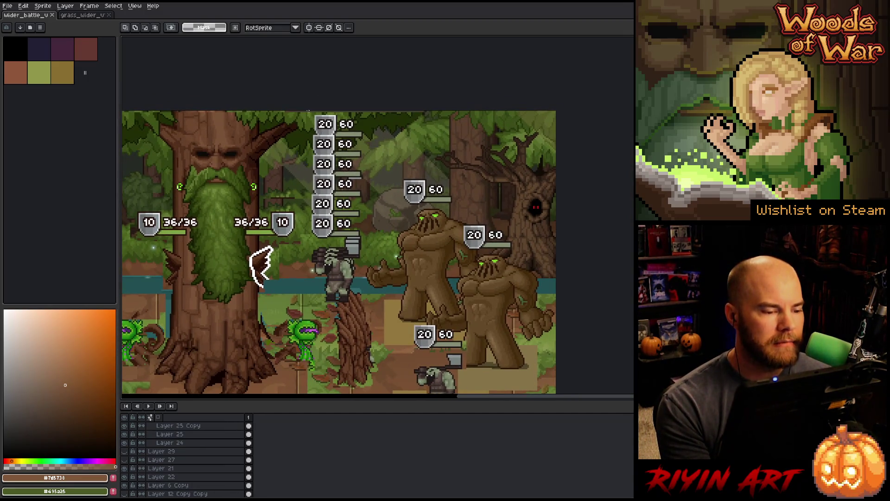
{"action": "left_click_drag", "start_coordinate": [320, 134], "coordinate": [376, 237]}
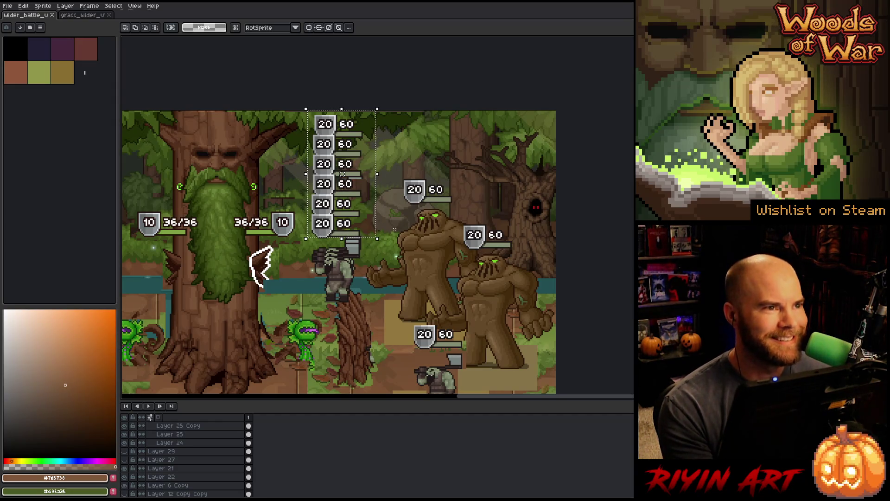
{"action": "left_click_drag", "start_coordinate": [397, 205], "coordinate": [685, 208]}
- Marquee-select the stacked 20/60 badges and the orc standing below them
{"action": "mouse_move", "coordinate": [599, 162]}
{"action": "left_mouse_down"}
{"action": "mouse_move", "coordinate": [321, 208]}
{"action": "mouse_move", "coordinate": [491, 190]}
{"action": "left_mouse_up"}
{"action": "left_click_drag", "start_coordinate": [462, 157], "coordinate": [570, 224]}
{"action": "left_click_drag", "start_coordinate": [516, 191], "coordinate": [339, 163]}
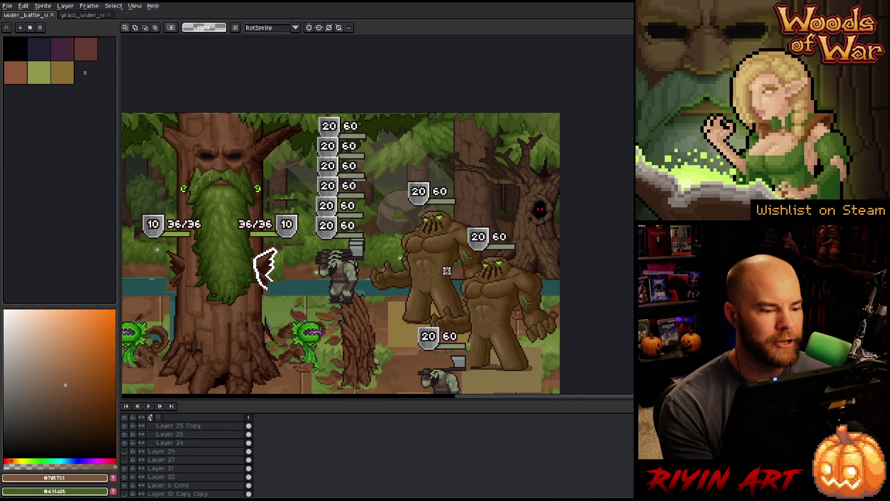
{"action": "scroll", "coordinate": [330, 162], "scroll_direction": "up", "scroll_amount": 1}
{"action": "left_click_drag", "start_coordinate": [328, 127], "coordinate": [374, 185]}
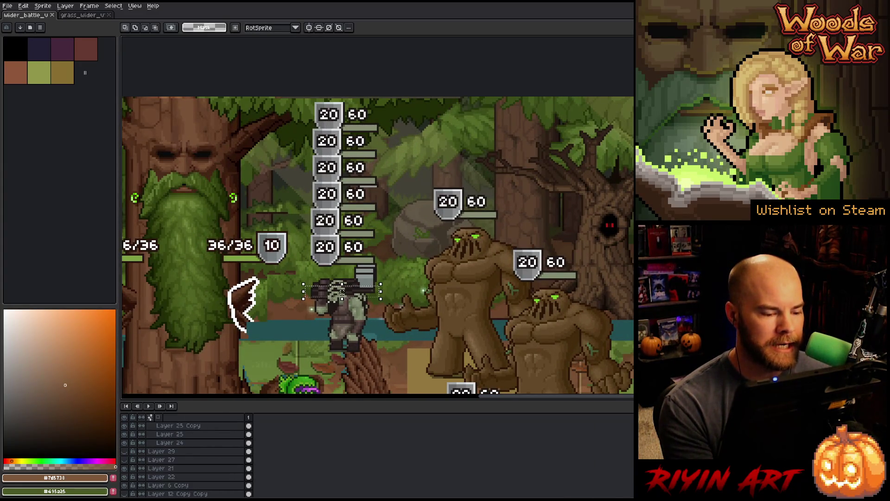
{"action": "scroll", "coordinate": [350, 288], "scroll_direction": "down", "scroll_amount": 2}
{"action": "left_click_drag", "start_coordinate": [401, 281], "coordinate": [350, 281]}
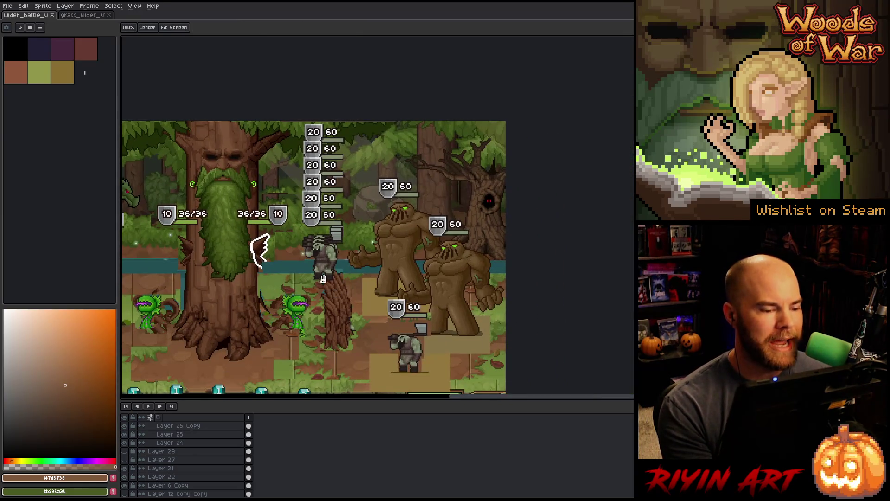
{"action": "scroll", "coordinate": [321, 255], "scroll_direction": "up", "scroll_amount": 1}
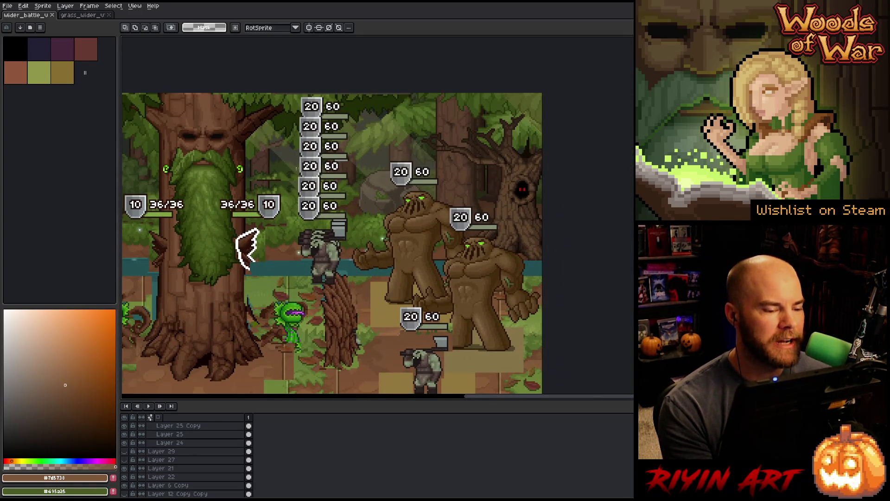
{"action": "scroll", "coordinate": [307, 233], "scroll_direction": "up", "scroll_amount": 3}
{"action": "mouse_move", "coordinate": [280, 218]}
{"action": "left_mouse_down"}
{"action": "mouse_move", "coordinate": [354, 292]}
{"action": "mouse_move", "coordinate": [417, 332]}
{"action": "left_mouse_up"}
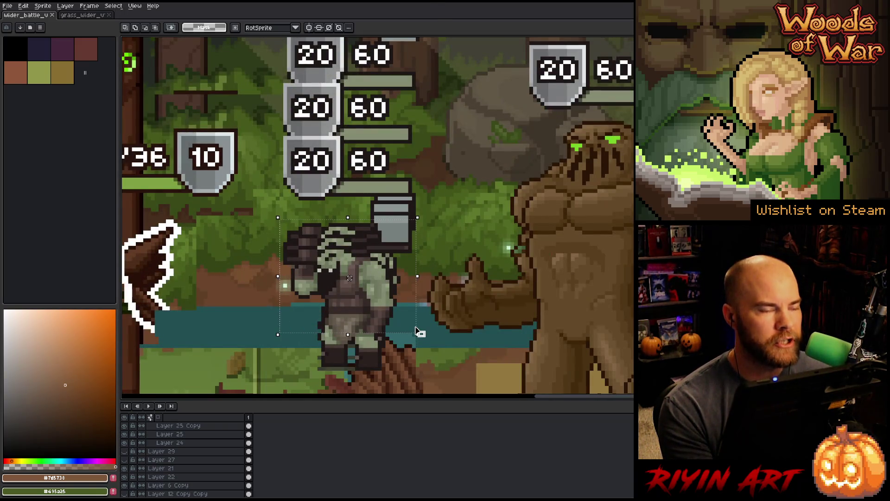
{"action": "scroll", "coordinate": [350, 278], "scroll_direction": "down", "scroll_amount": 4}
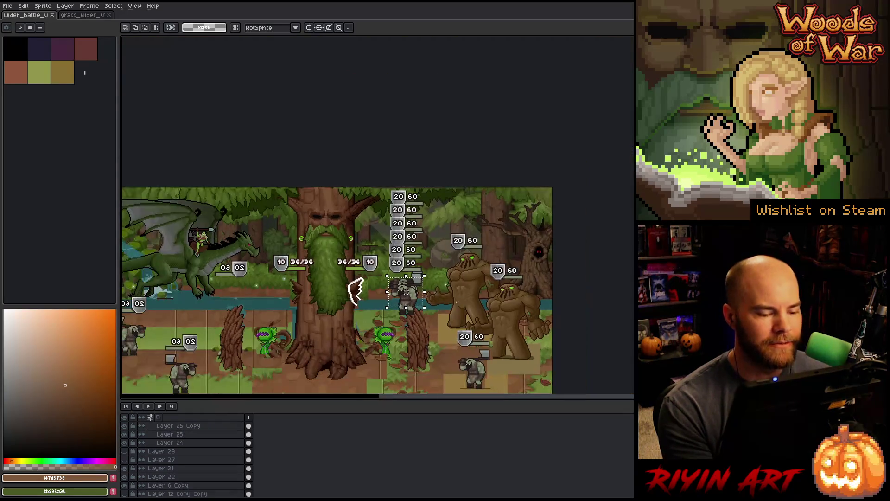
{"action": "scroll", "coordinate": [438, 228], "scroll_direction": "down", "scroll_amount": 1}
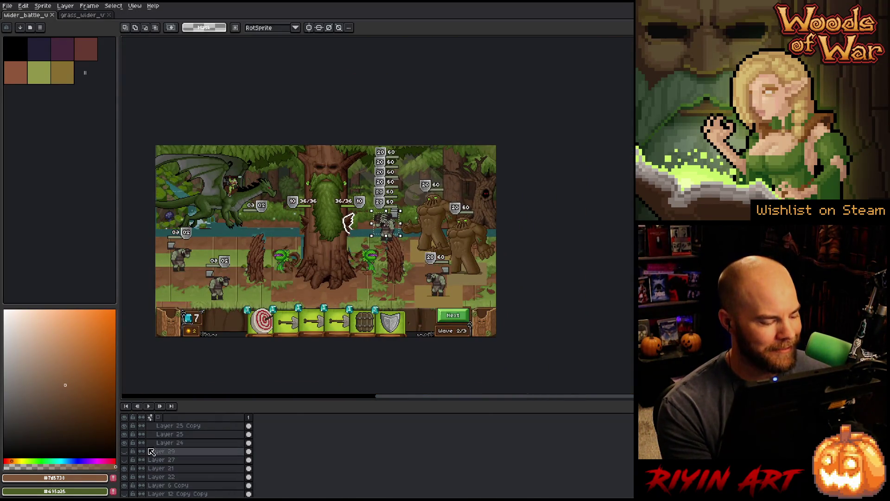
- Hide the orc and badge layers, then return to the grass_wider document
{"action": "left_click", "coordinate": [125, 476]}
{"action": "left_click", "coordinate": [124, 467]}
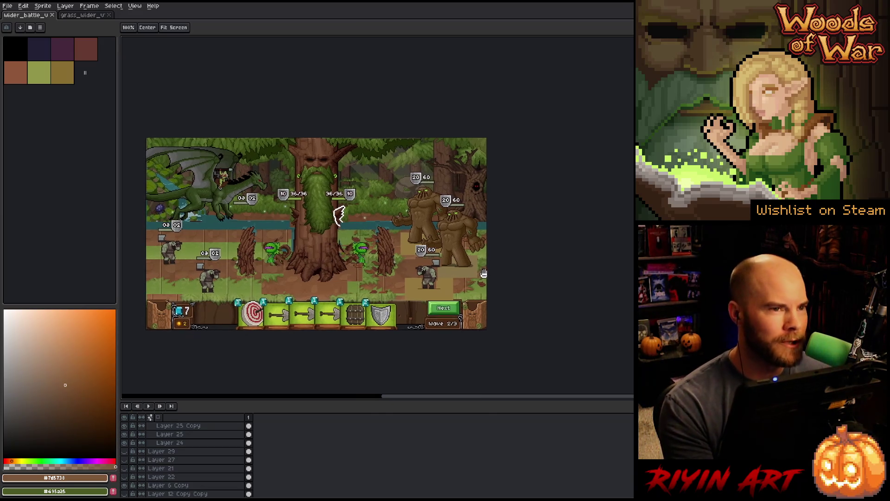
{"action": "scroll", "coordinate": [427, 238], "scroll_direction": "up", "scroll_amount": 1}
{"action": "scroll", "coordinate": [441, 236], "scroll_direction": "up", "scroll_amount": 1}
{"action": "scroll", "coordinate": [378, 232], "scroll_direction": "left", "scroll_amount": 5}
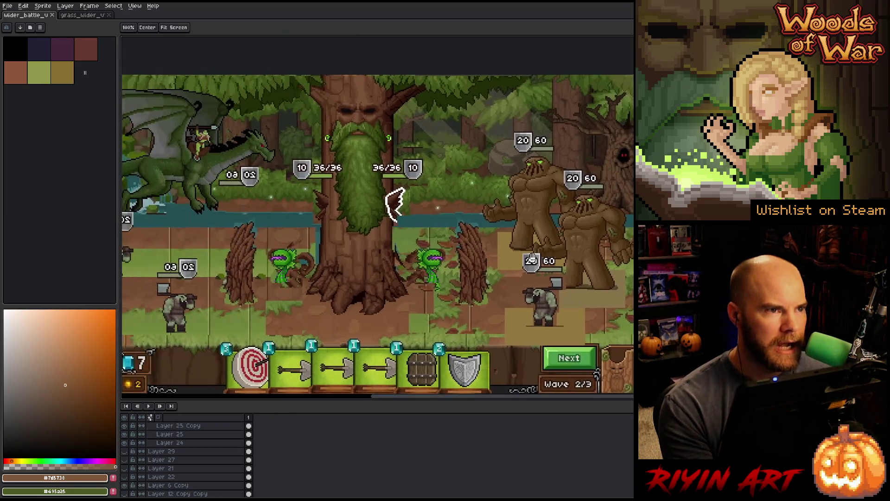
{"action": "key", "text": "v"}
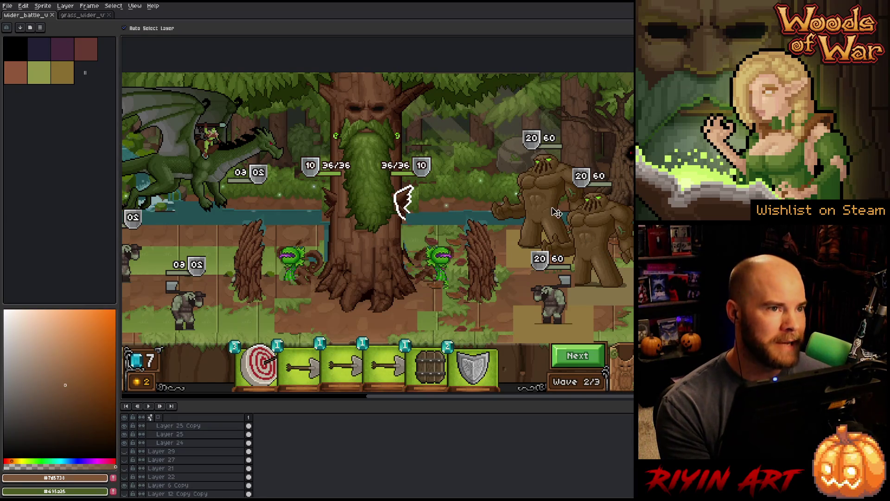
{"action": "scroll", "coordinate": [541, 239], "scroll_direction": "down", "scroll_amount": 2}
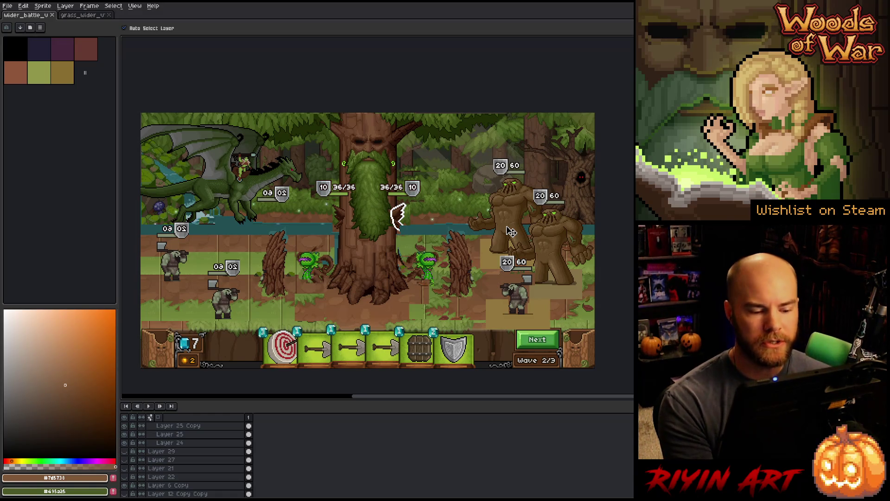
{"action": "left_click", "coordinate": [81, 15]}
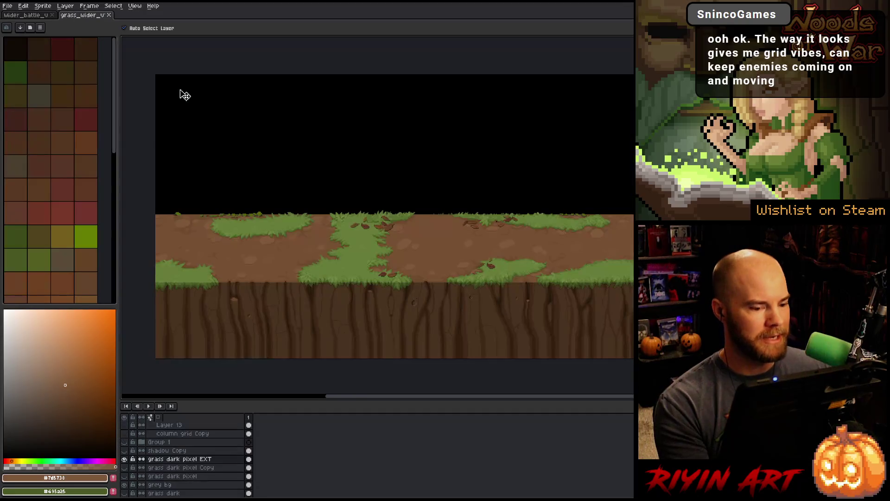
{"action": "left_click_drag", "start_coordinate": [443, 217], "coordinate": [408, 284]}
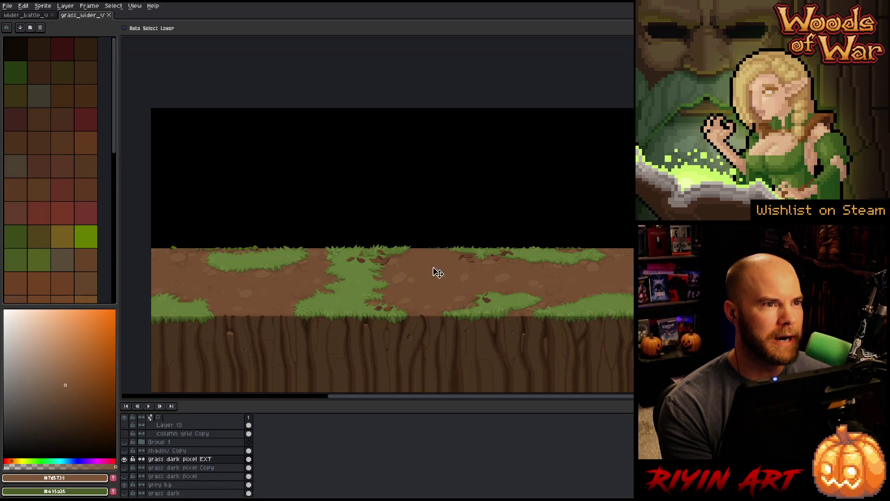
{"action": "left_click_drag", "start_coordinate": [491, 294], "coordinate": [477, 297]}
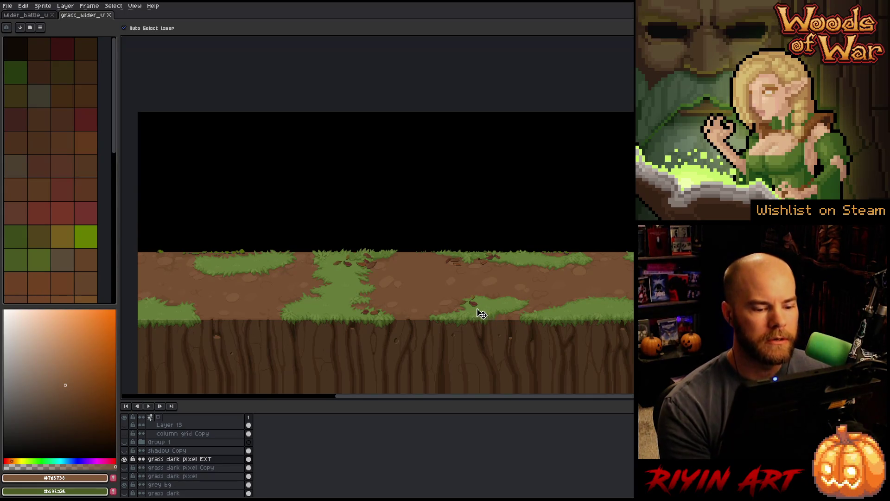
{"action": "scroll", "coordinate": [473, 293], "scroll_direction": "down", "scroll_amount": 1}
{"action": "scroll", "coordinate": [477, 280], "scroll_direction": "up", "scroll_amount": 1}
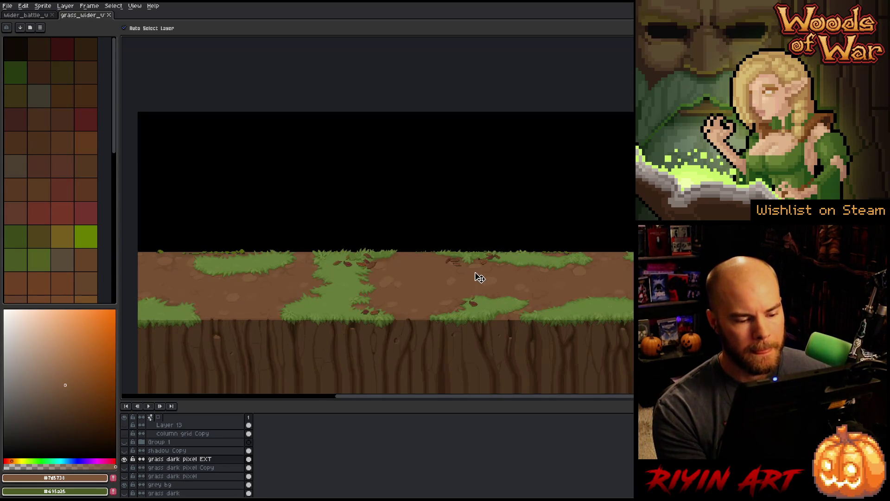
{"action": "scroll", "coordinate": [487, 273], "scroll_direction": "up", "scroll_amount": 1}
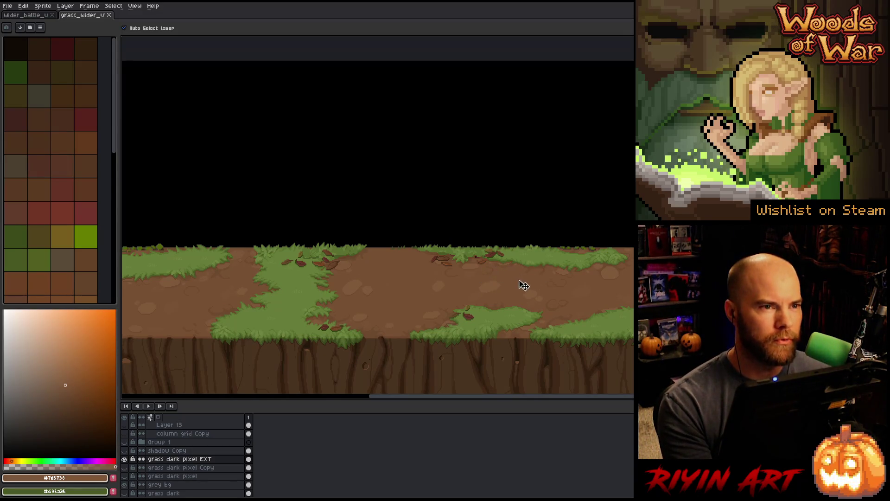
{"action": "left_click_drag", "start_coordinate": [497, 295], "coordinate": [445, 298]}
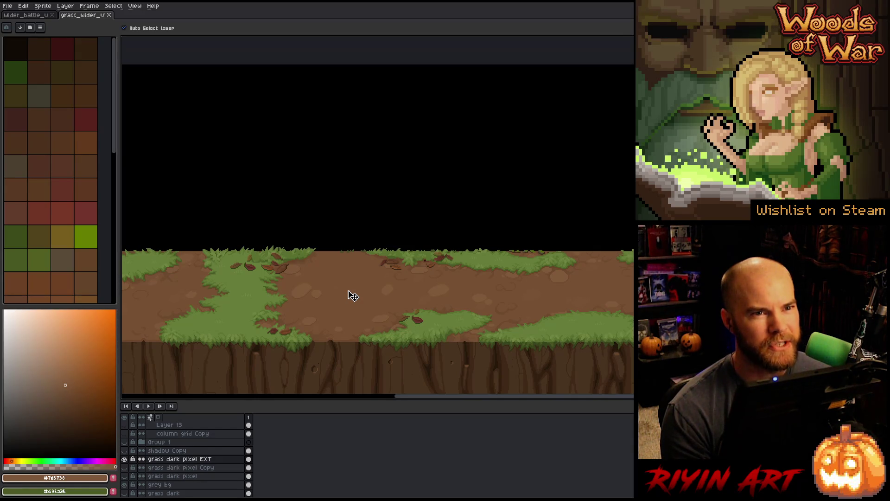
- In wider_battle, marquee-select the lower-left orc and then deselect it
{"action": "left_click", "coordinate": [27, 15]}
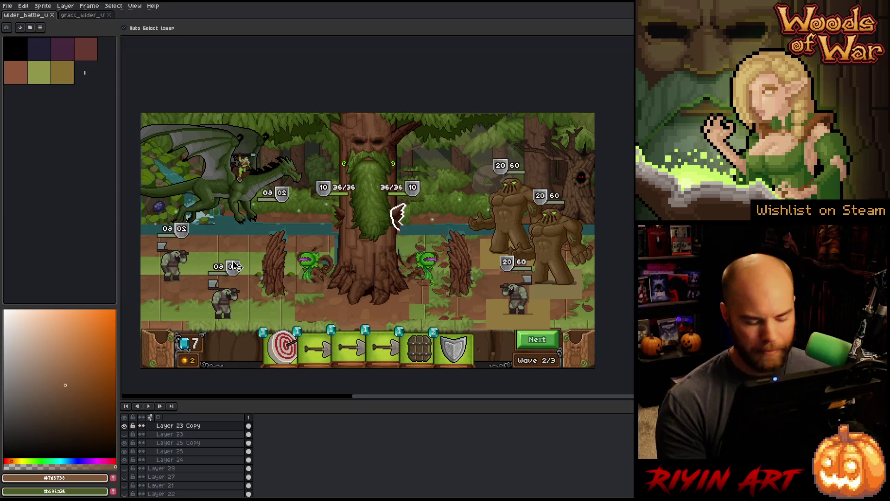
{"action": "key", "text": "m"}
{"action": "mouse_move", "coordinate": [212, 231]}
{"action": "left_mouse_down"}
{"action": "mouse_move", "coordinate": [264, 343]}
{"action": "mouse_move", "coordinate": [253, 343]}
{"action": "left_mouse_up"}
{"action": "key", "text": "ctrl+d"}
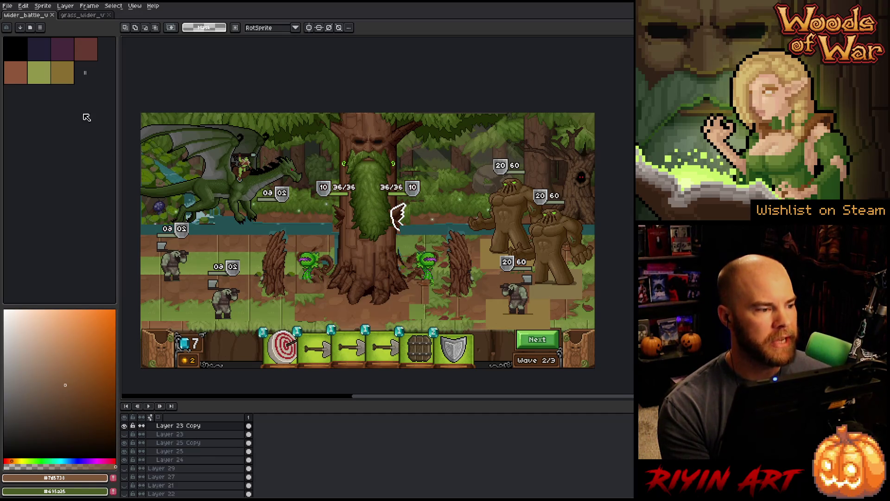
- Open grass_with_shadow_grid.aseprite from File > Open Recent
{"action": "left_click", "coordinate": [7, 6]}
{"action": "mouse_move", "coordinate": [14, 31]}
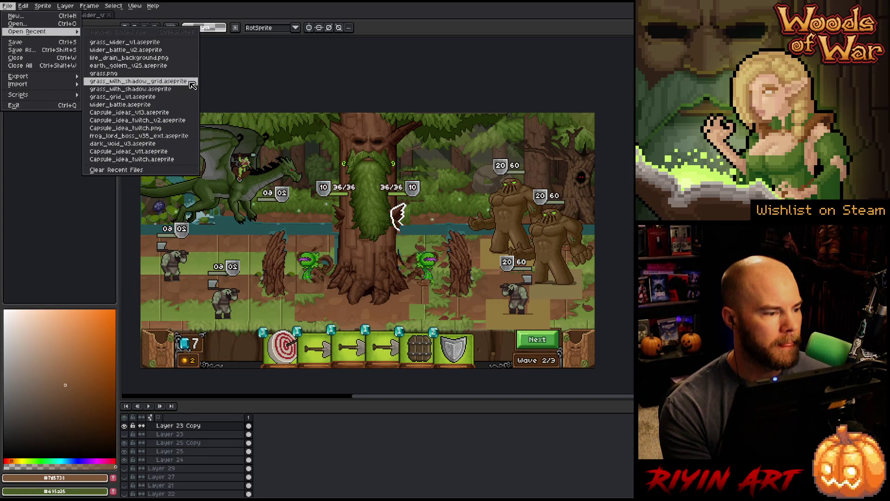
{"action": "left_click", "coordinate": [186, 82]}
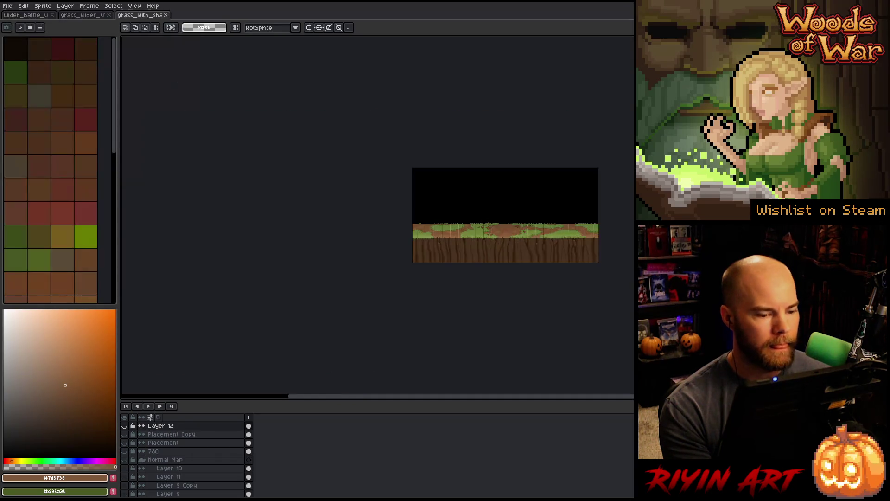
- Inspect the grass_with_shadow_grid strip up close, then close its tab
{"action": "scroll", "coordinate": [365, 239], "scroll_direction": "up", "scroll_amount": 4}
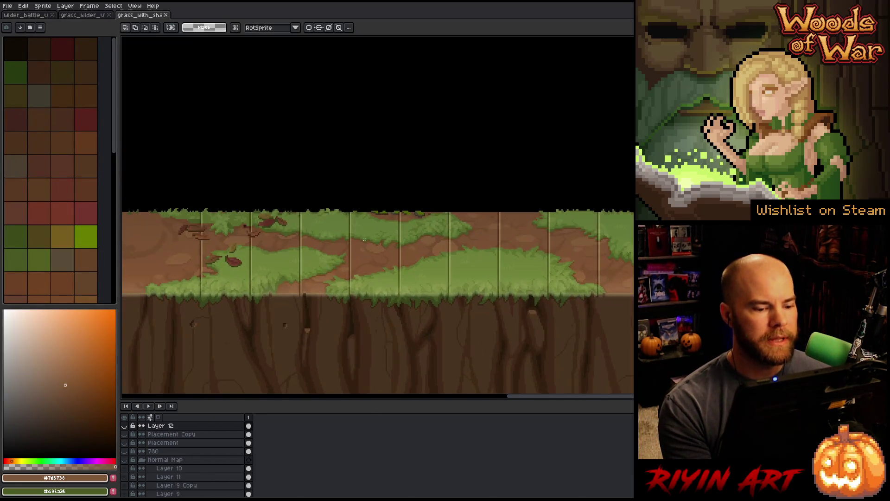
{"action": "left_click_drag", "start_coordinate": [374, 241], "coordinate": [346, 251]}
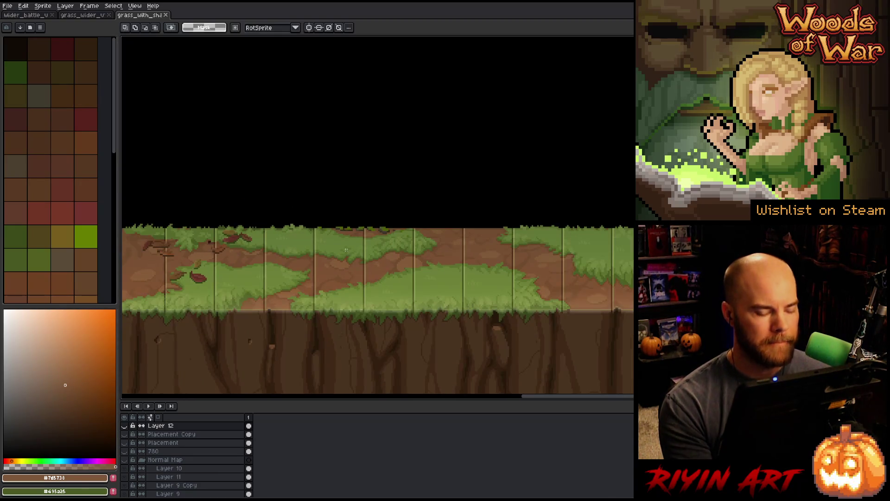
{"action": "key", "text": "space"}
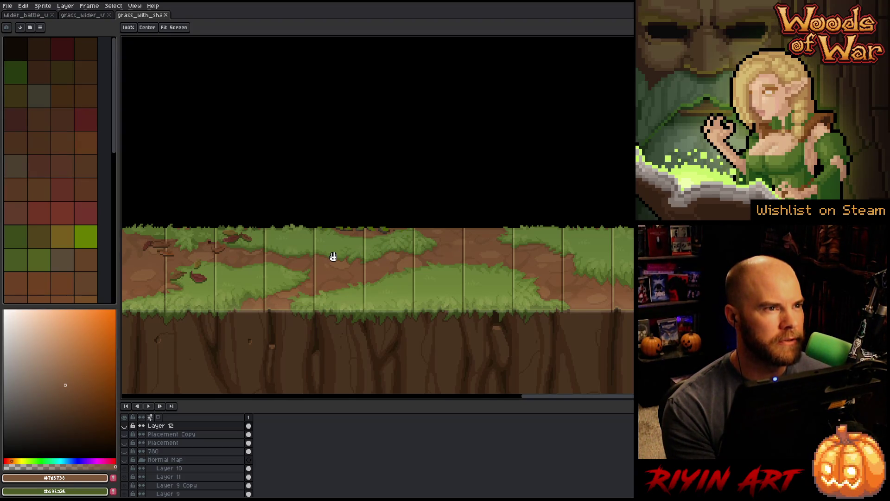
{"action": "scroll", "coordinate": [266, 254], "scroll_direction": "down", "scroll_amount": 3}
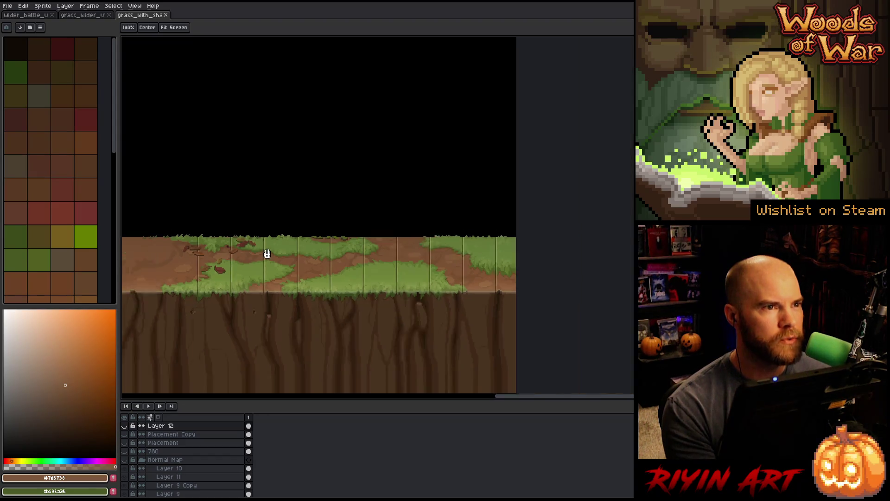
{"action": "left_click_drag", "start_coordinate": [297, 240], "coordinate": [338, 254]}
{"action": "scroll", "coordinate": [339, 248], "scroll_direction": "up", "scroll_amount": 1}
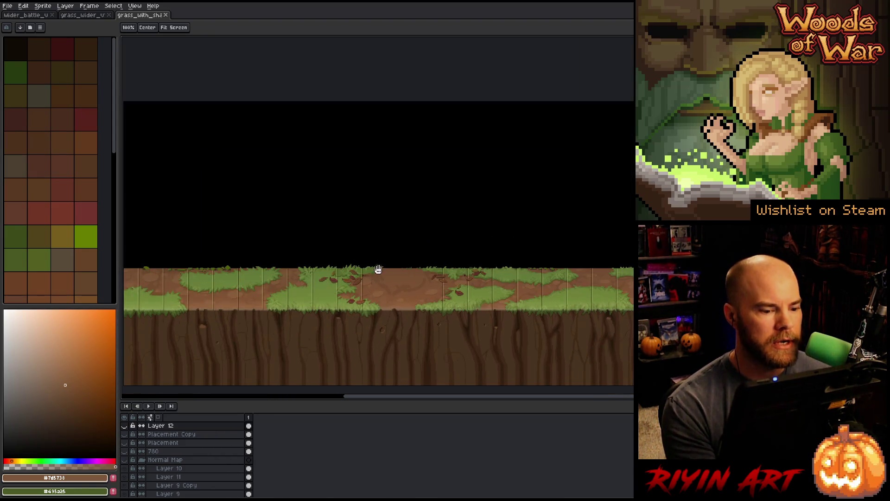
{"action": "scroll", "coordinate": [362, 246], "scroll_direction": "up", "scroll_amount": 1}
{"action": "scroll", "coordinate": [347, 217], "scroll_direction": "up", "scroll_amount": 2}
{"action": "scroll", "coordinate": [332, 212], "scroll_direction": "down", "scroll_amount": 1}
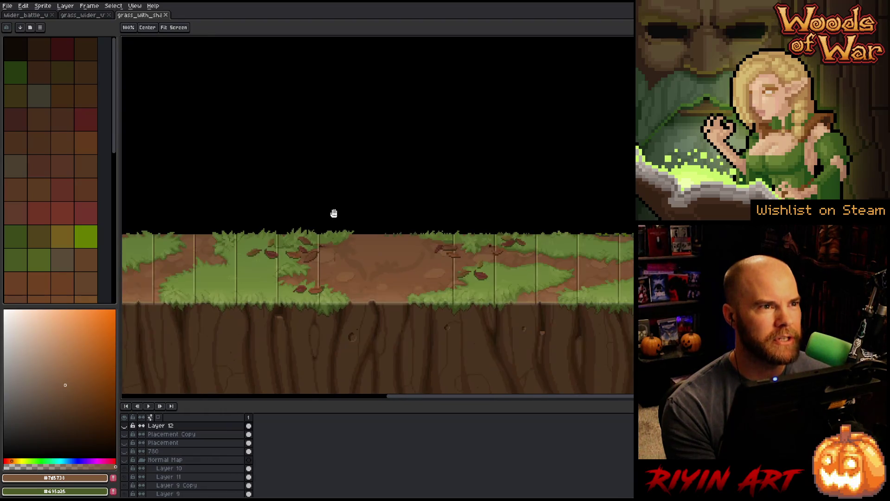
{"action": "scroll", "coordinate": [344, 219], "scroll_direction": "down", "scroll_amount": 2}
{"action": "scroll", "coordinate": [440, 231], "scroll_direction": "up", "scroll_amount": 1}
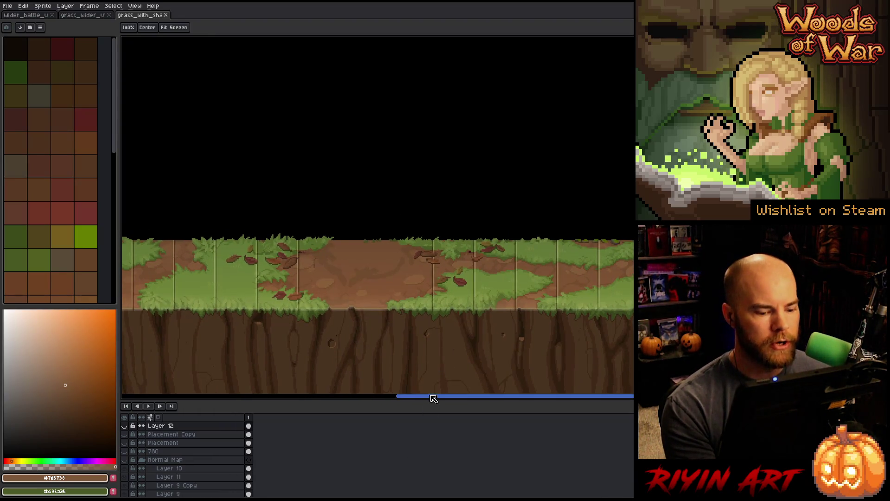
{"action": "mouse_move", "coordinate": [432, 398]}
{"action": "left_mouse_down"}
{"action": "mouse_move", "coordinate": [320, 398]}
{"action": "mouse_move", "coordinate": [558, 385]}
{"action": "mouse_move", "coordinate": [314, 383]}
{"action": "mouse_move", "coordinate": [520, 370]}
{"action": "mouse_move", "coordinate": [267, 377]}
{"action": "mouse_move", "coordinate": [534, 368]}
{"action": "mouse_move", "coordinate": [225, 378]}
{"action": "mouse_move", "coordinate": [477, 365]}
{"action": "mouse_move", "coordinate": [397, 362]}
{"action": "left_mouse_up"}
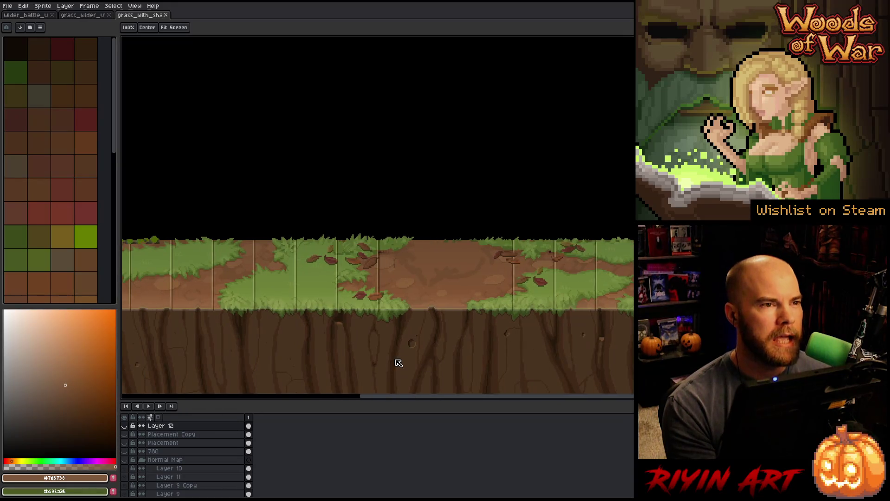
{"action": "left_click", "coordinate": [167, 16]}
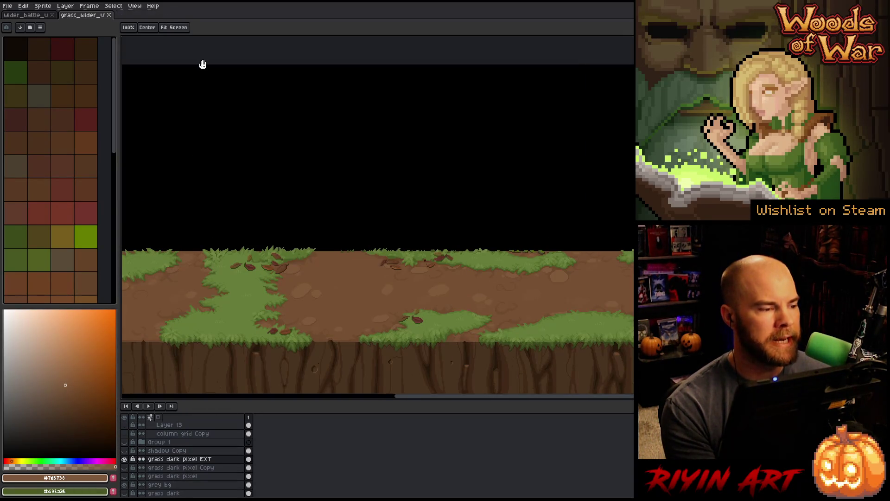
{"action": "scroll", "coordinate": [222, 102], "scroll_direction": "down", "scroll_amount": 3}
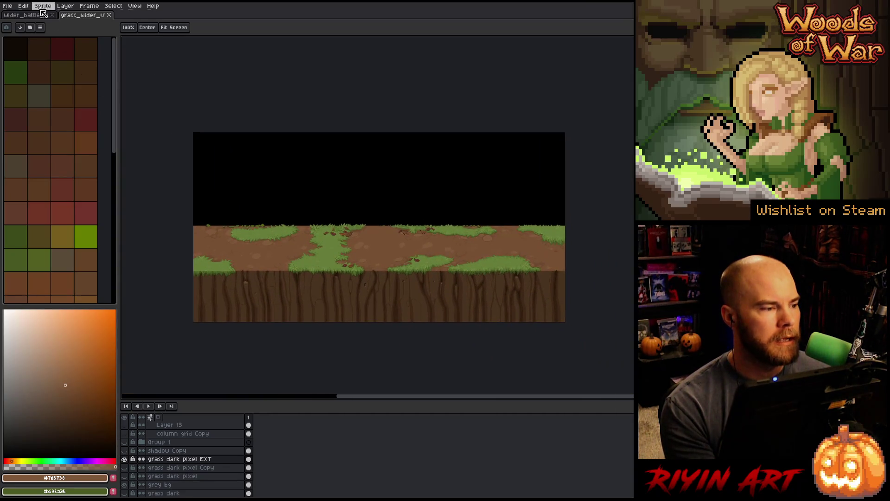
- In wider_battle, hide Layer 24 and rename it to 'spaces'
{"action": "left_click", "coordinate": [31, 17]}
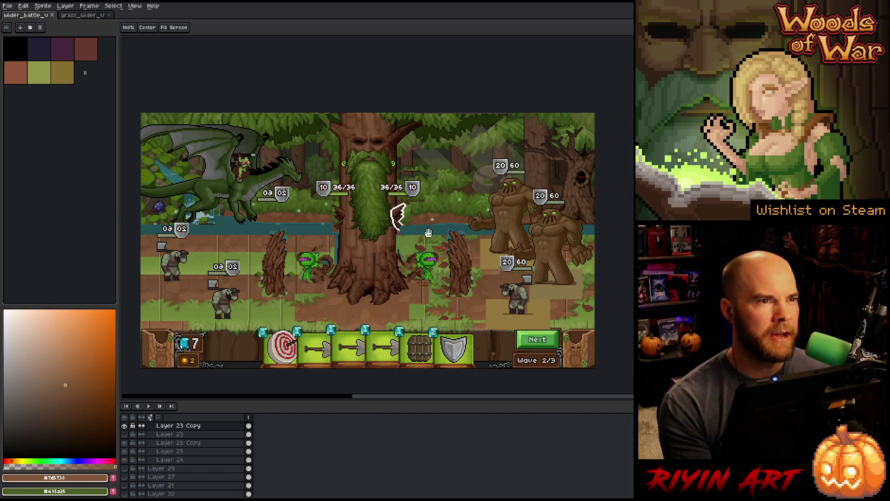
{"action": "key", "text": "v"}
{"action": "left_click", "coordinate": [494, 316]}
{"action": "left_click", "coordinate": [124, 460]}
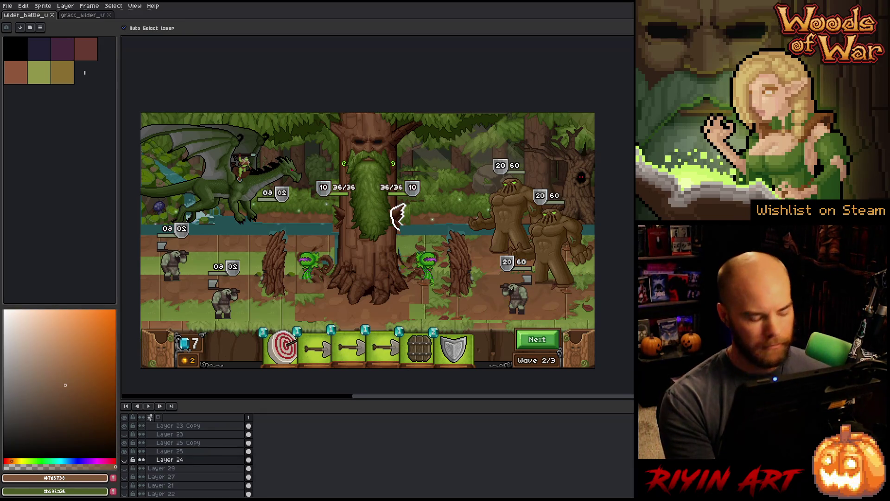
{"action": "double_click", "coordinate": [172, 459]}
{"action": "type", "text": "spaces"}
{"action": "key", "text": "Return"}
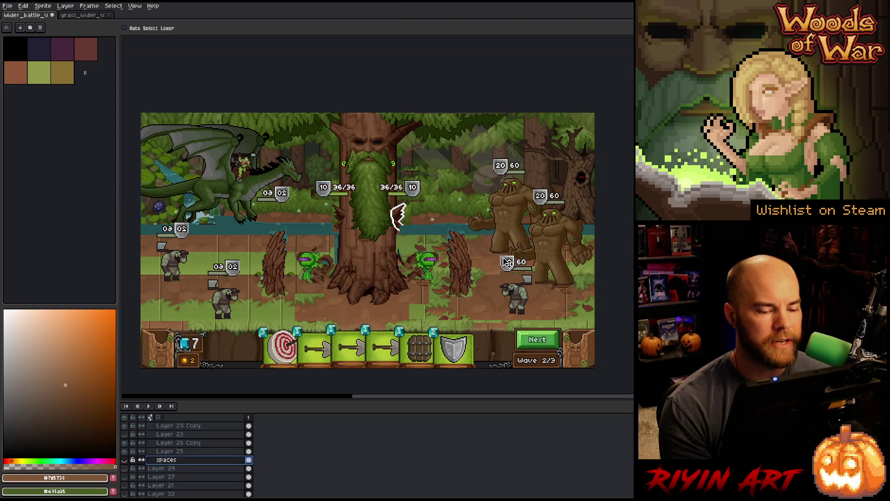
- Nudge the orc up and the second ent left, undoing the upper ent's move
{"action": "left_click", "coordinate": [527, 302]}
{"action": "mouse_move", "coordinate": [526, 302]}
{"action": "left_mouse_down"}
{"action": "mouse_move", "coordinate": [487, 269]}
{"action": "mouse_move", "coordinate": [527, 299]}
{"action": "left_mouse_up"}
{"action": "left_click", "coordinate": [551, 249]}
{"action": "mouse_move", "coordinate": [552, 261]}
{"action": "left_mouse_down"}
{"action": "mouse_move", "coordinate": [468, 253]}
{"action": "mouse_move", "coordinate": [543, 256]}
{"action": "left_mouse_up"}
{"action": "mouse_move", "coordinate": [515, 223]}
{"action": "left_mouse_down"}
{"action": "mouse_move", "coordinate": [497, 218]}
{"action": "mouse_move", "coordinate": [507, 221]}
{"action": "left_mouse_up"}
{"action": "key", "text": "ctrl+z"}
{"action": "key", "text": "ctrl+z"}
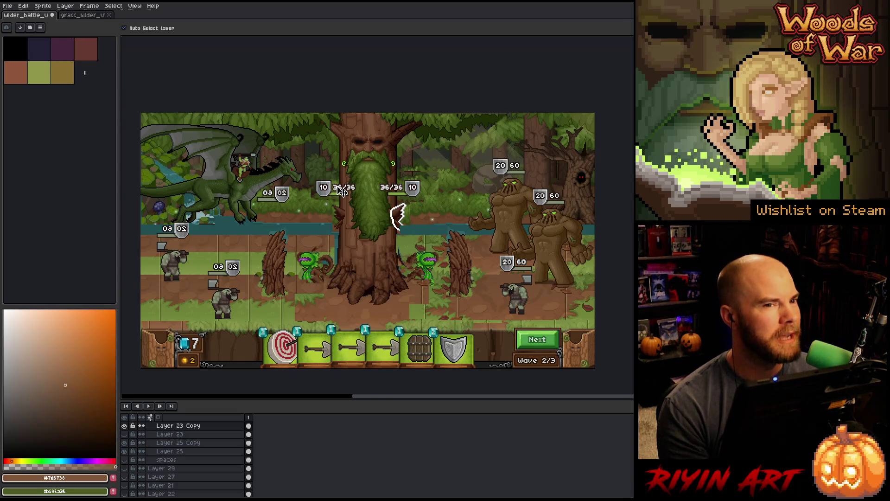
- Zoom in on the Wave label and back out, then switch to grass_wider
{"action": "scroll", "coordinate": [342, 192], "scroll_direction": "down", "scroll_amount": 5}
{"action": "scroll", "coordinate": [276, 196], "scroll_direction": "up", "scroll_amount": 5}
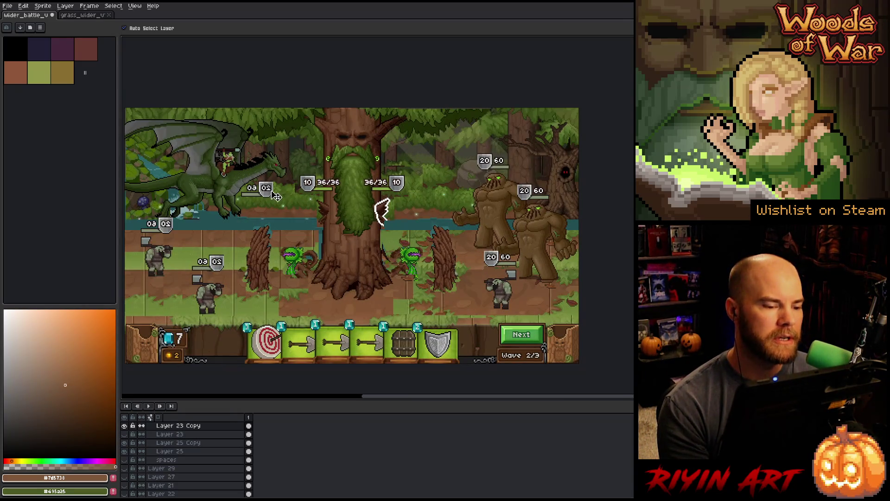
{"action": "left_click_drag", "start_coordinate": [397, 400], "coordinate": [385, 400]}
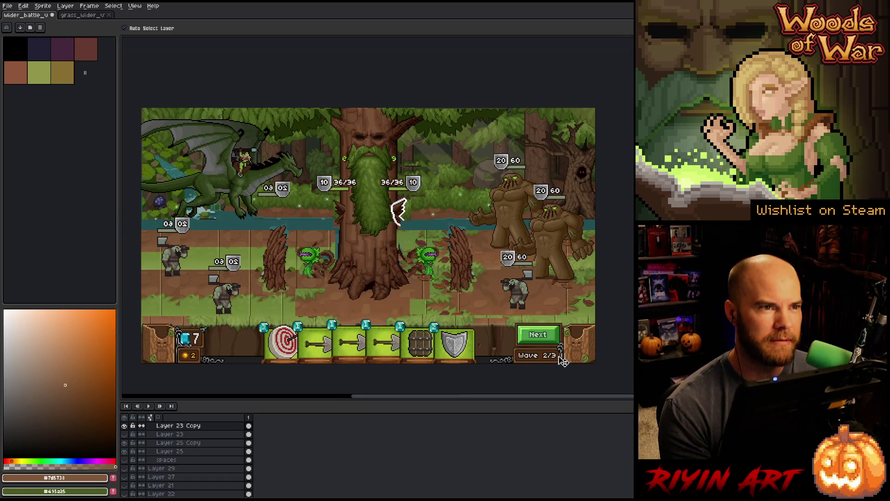
{"action": "scroll", "coordinate": [559, 366], "scroll_direction": "up", "scroll_amount": 3}
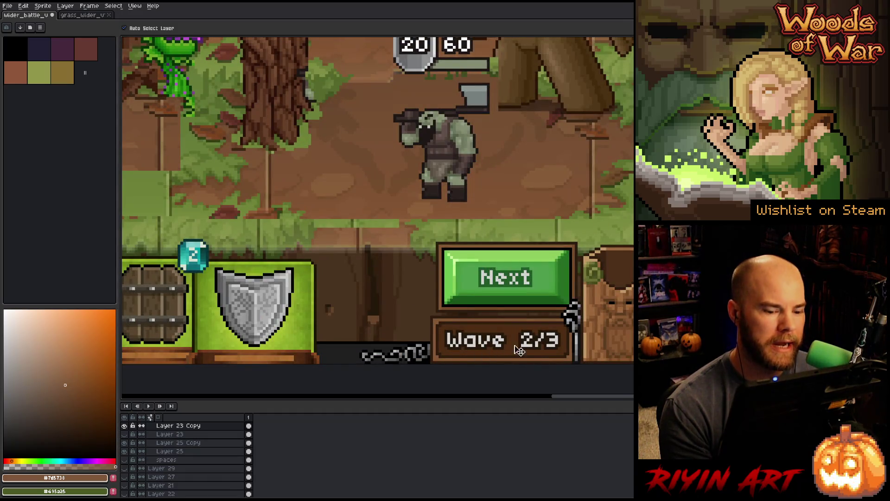
{"action": "scroll", "coordinate": [389, 189], "scroll_direction": "down", "scroll_amount": 3}
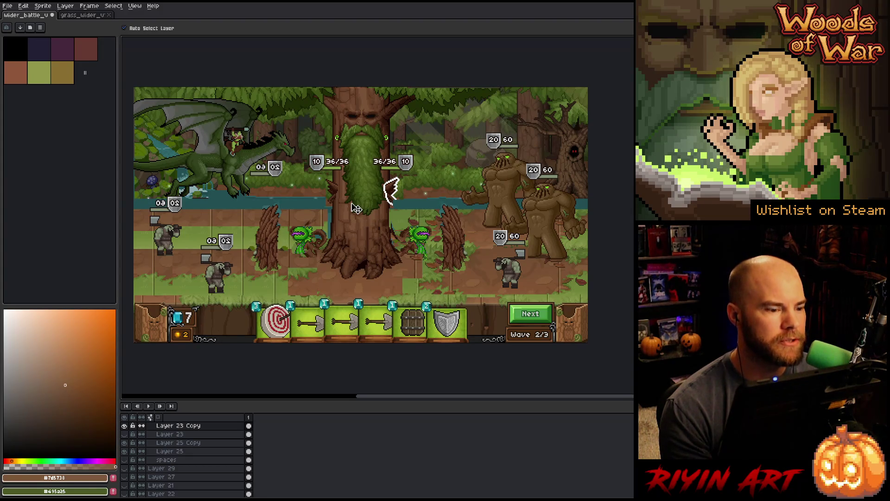
{"action": "left_click", "coordinate": [79, 16]}
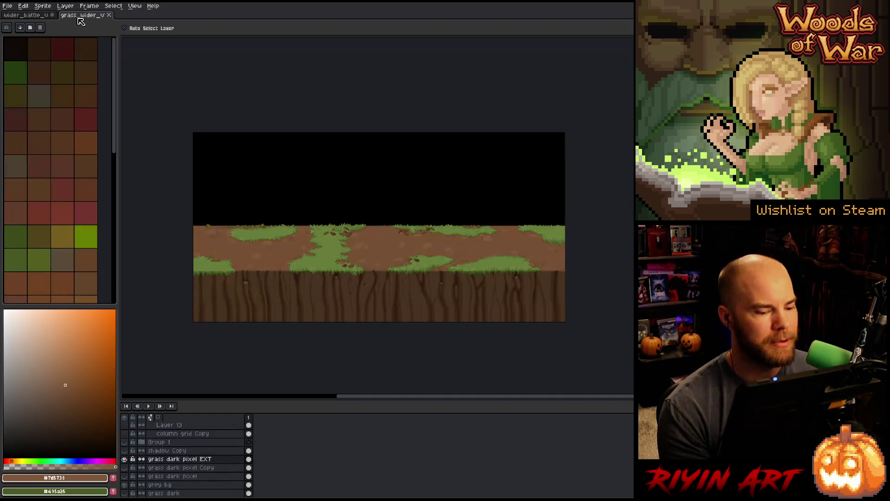
- Zoom into the dirt path and sample the darker brown #6d4a2e for the pencil
{"action": "scroll", "coordinate": [394, 242], "scroll_direction": "up", "scroll_amount": 2}
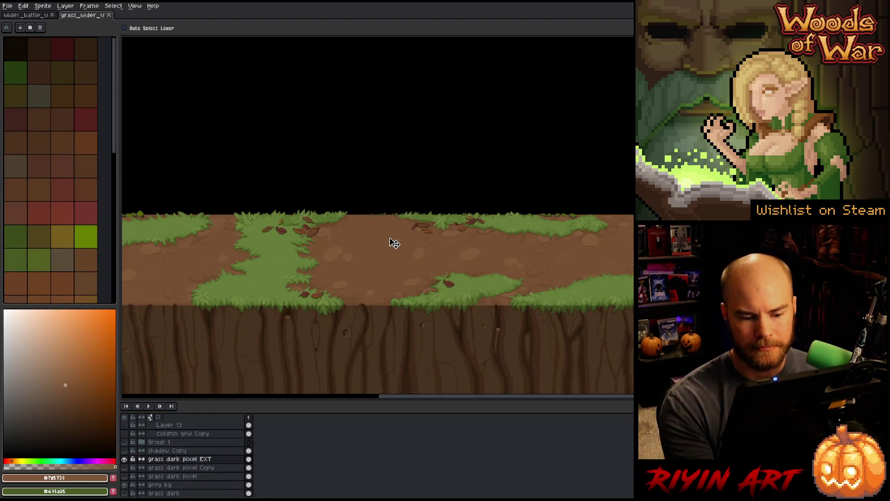
{"action": "left_click_drag", "start_coordinate": [539, 306], "coordinate": [437, 274]}
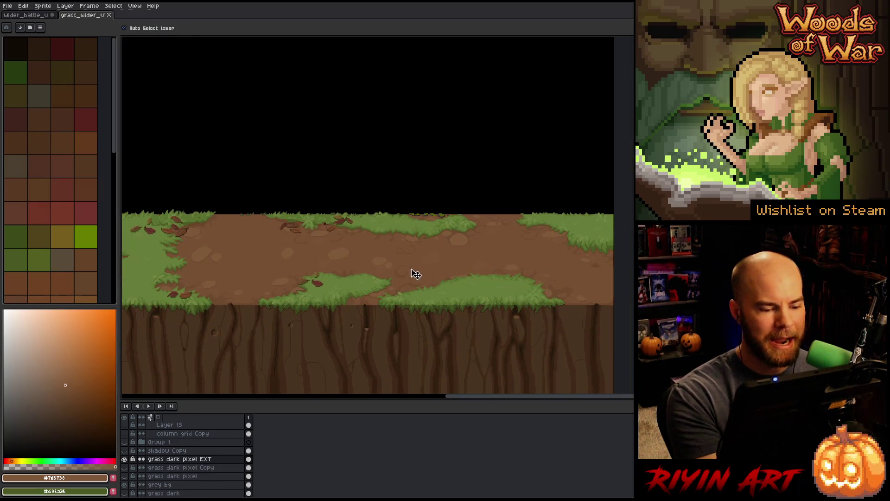
{"action": "scroll", "coordinate": [416, 272], "scroll_direction": "up", "scroll_amount": 2}
{"action": "scroll", "coordinate": [395, 285], "scroll_direction": "up", "scroll_amount": 1}
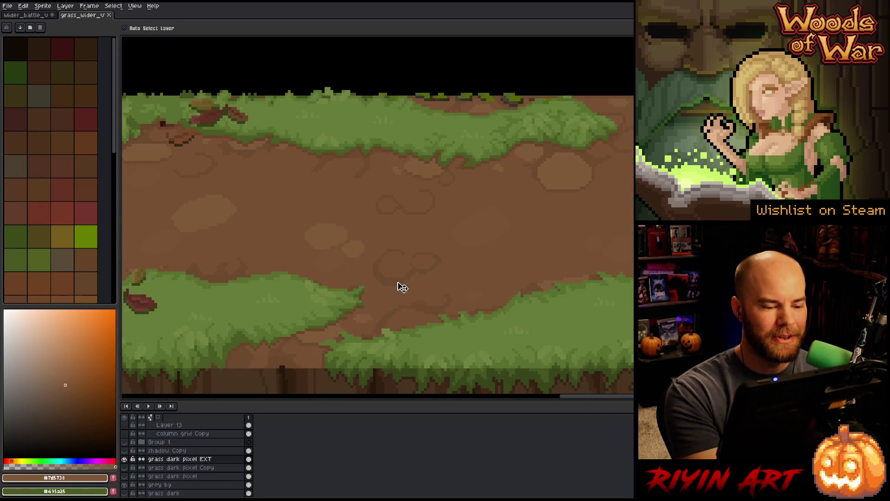
{"action": "left_click", "coordinate": [398, 281], "text": "alt"}
{"action": "key", "text": "b"}
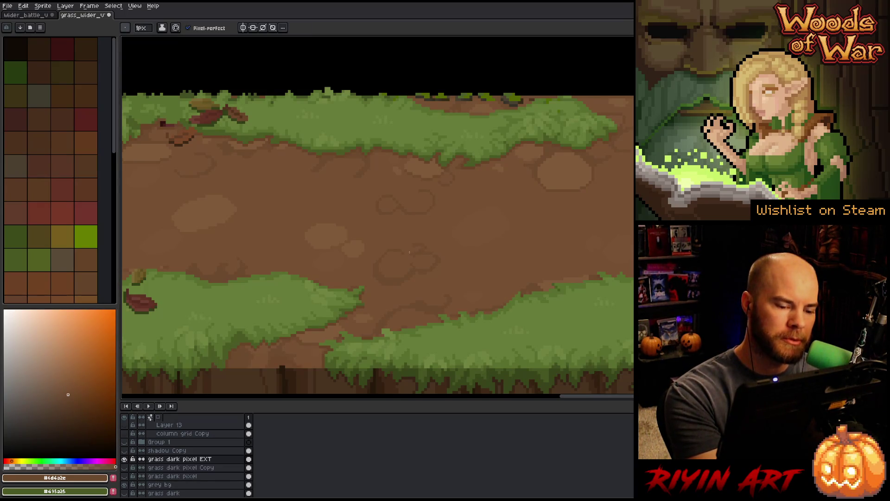
{"action": "left_click_drag", "start_coordinate": [474, 300], "coordinate": [409, 313]}
- Shade the dirt path alternating #775033 and #6d4a2e browns, then save the sprite
{"action": "left_click", "coordinate": [348, 281], "text": "alt"}
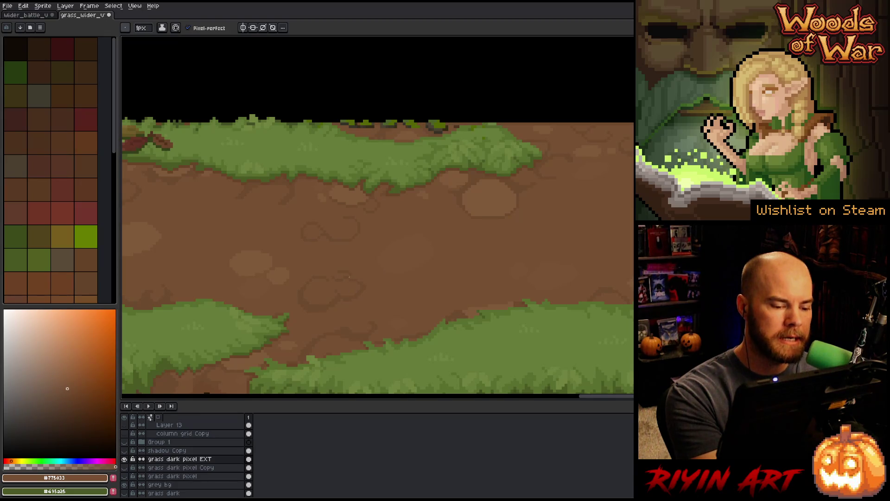
{"action": "left_click", "coordinate": [356, 276], "text": "alt"}
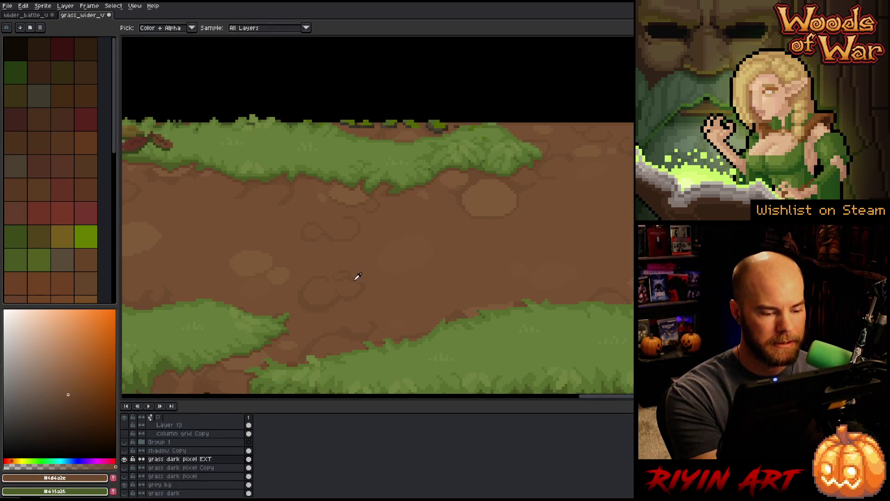
{"action": "left_click", "coordinate": [349, 279], "text": "alt"}
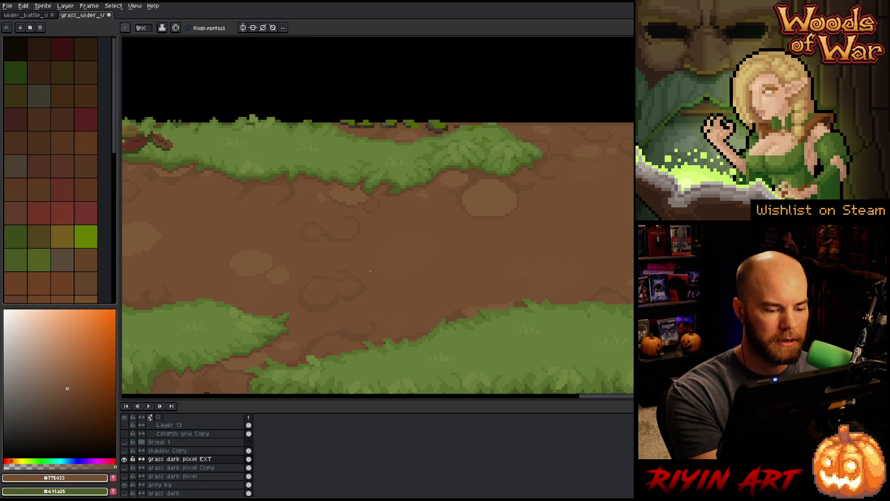
{"action": "left_click", "coordinate": [364, 279], "text": "alt"}
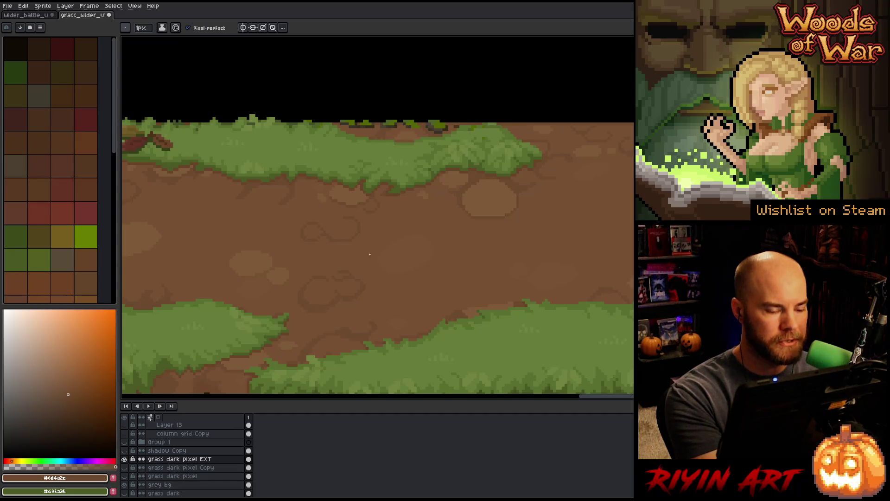
{"action": "left_click", "coordinate": [360, 291], "text": "alt"}
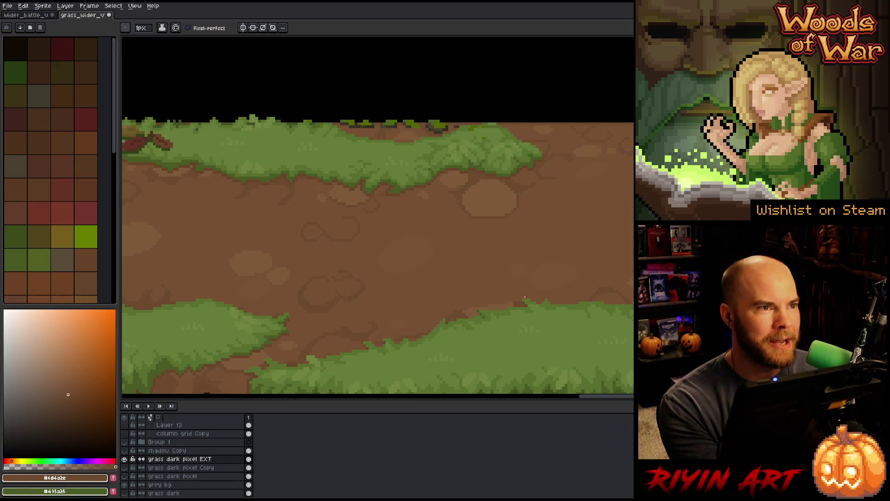
{"action": "key", "text": "ctrl+s"}
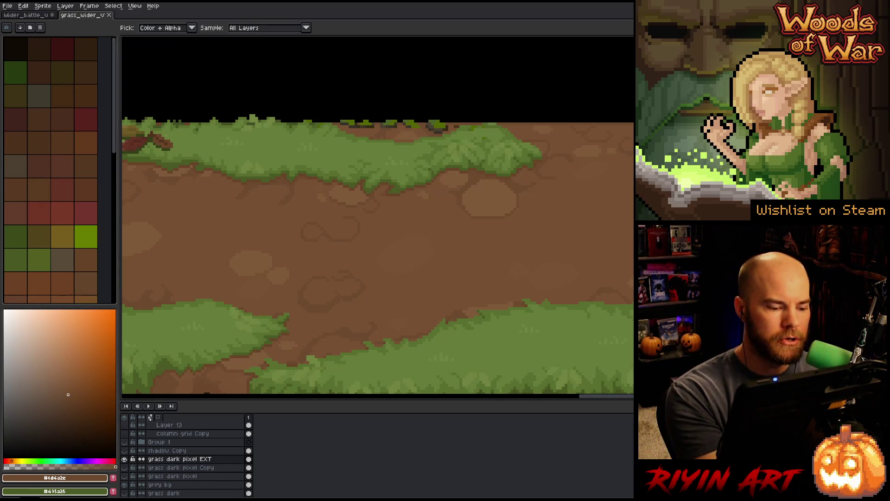
- Pencil pixel fixes on the dirt path using its mid and dark browns
{"action": "left_click_drag", "start_coordinate": [468, 294], "coordinate": [394, 324]}
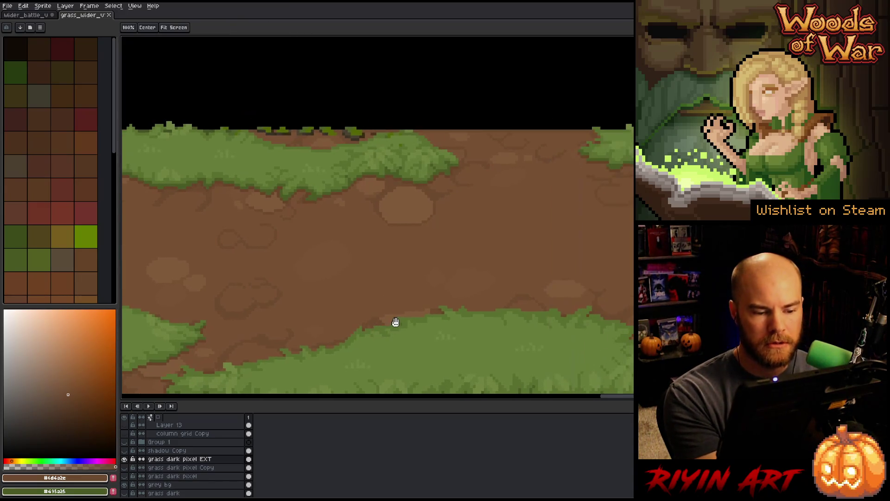
{"action": "left_click", "coordinate": [257, 230]}
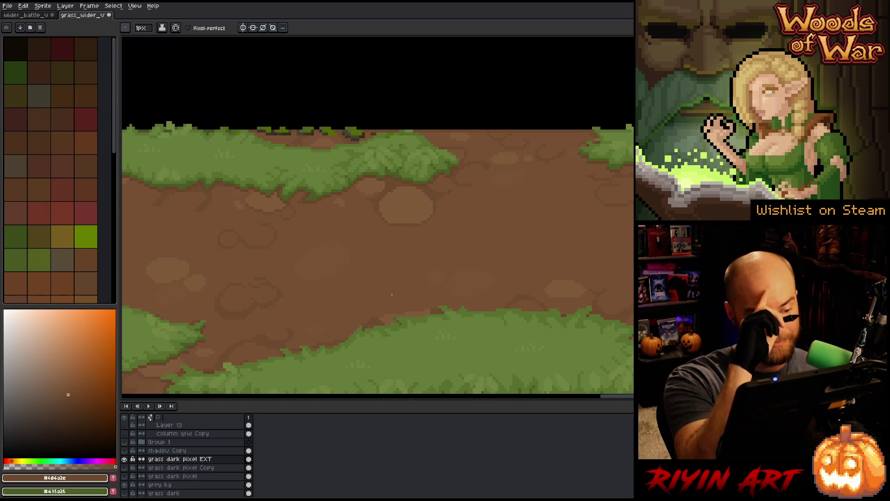
{"action": "left_click", "coordinate": [260, 228], "text": "alt"}
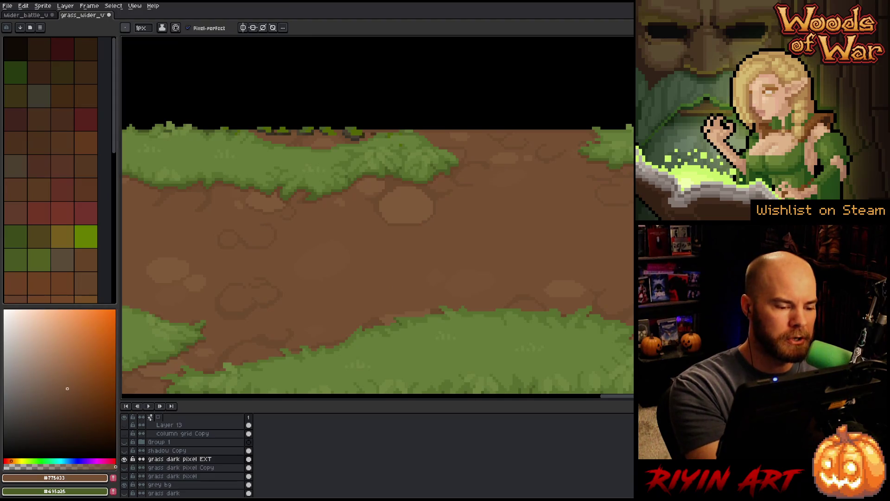
{"action": "left_click", "coordinate": [276, 237], "text": "alt"}
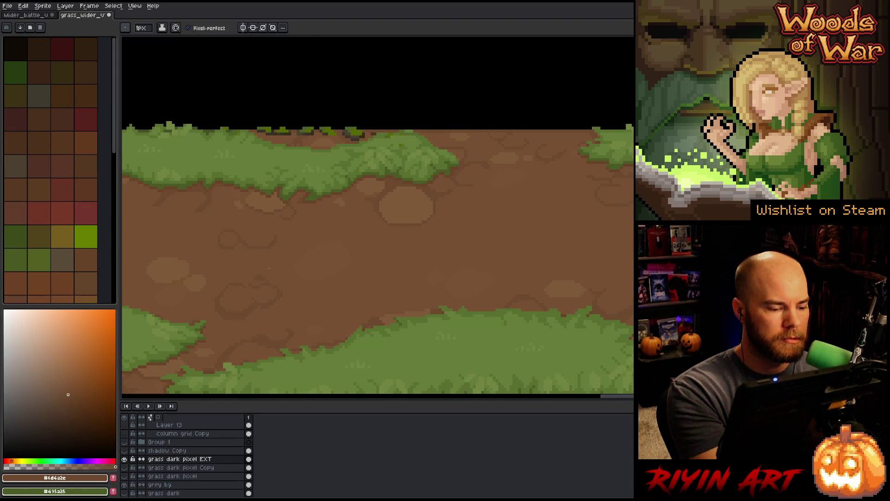
{"action": "left_click", "coordinate": [256, 279], "text": "alt"}
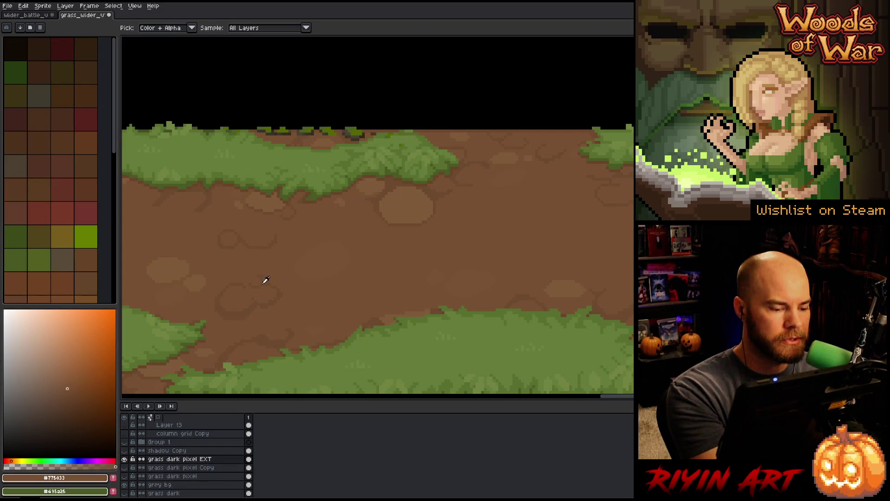
{"action": "left_click", "coordinate": [264, 284], "text": "alt"}
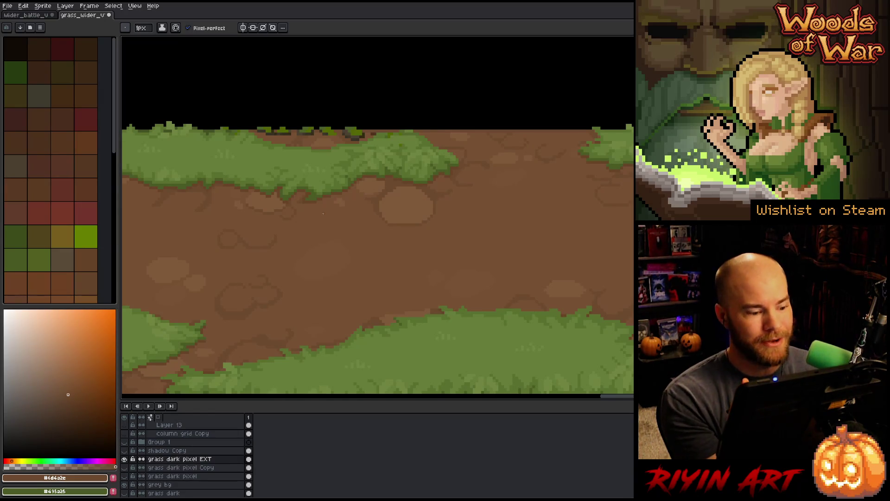
- Pan along the path and sample light, mid and dark browns for further pencil fixes
{"action": "left_click_drag", "start_coordinate": [333, 290], "coordinate": [454, 301]}
{"action": "left_click_drag", "start_coordinate": [562, 335], "coordinate": [462, 324]}
{"action": "left_click", "coordinate": [510, 276], "text": "alt"}
{"action": "left_click", "coordinate": [478, 277], "text": "alt"}
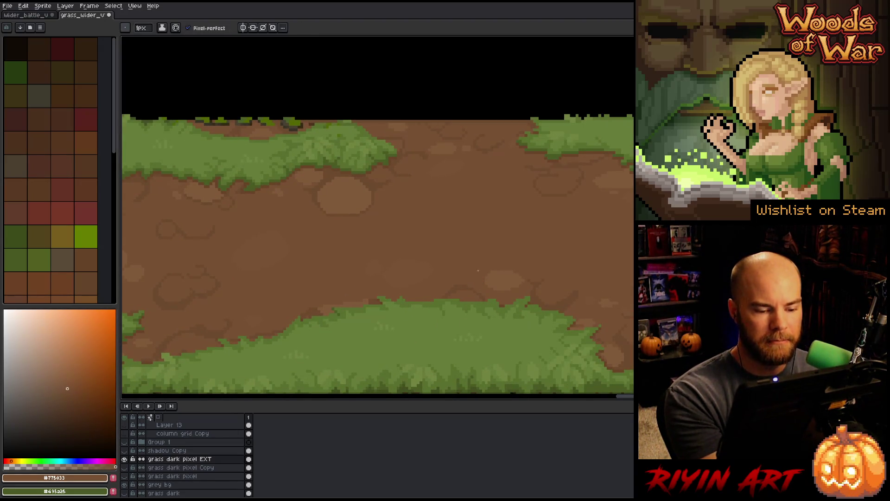
{"action": "left_click", "coordinate": [520, 278], "text": "alt"}
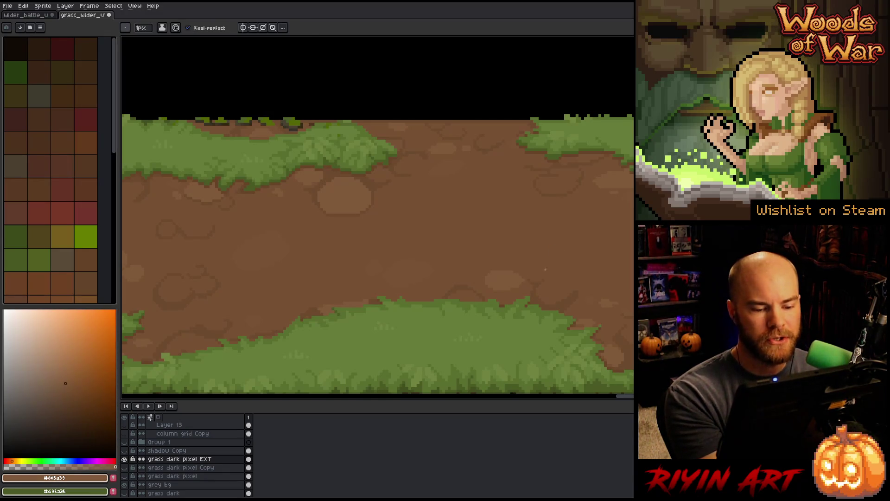
{"action": "key", "text": "b"}
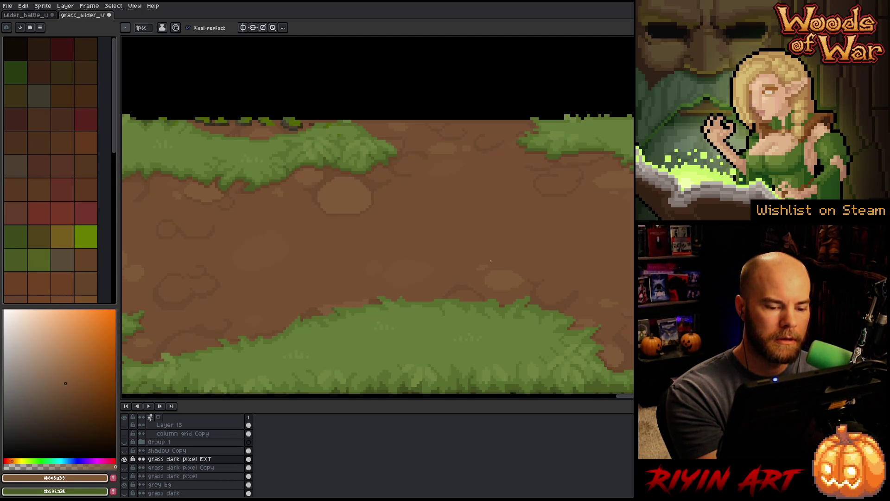
{"action": "left_click_drag", "start_coordinate": [526, 215], "coordinate": [401, 252]}
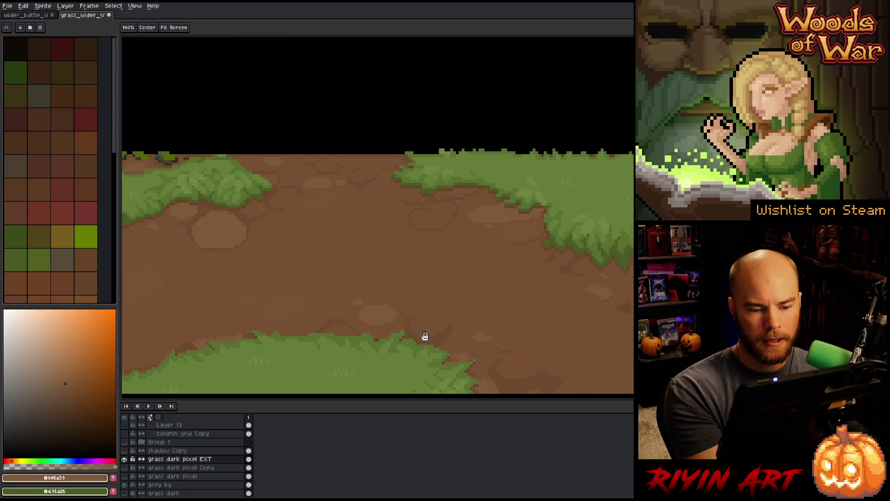
- Shade the dirt at the sprite's right edge with sampled darker and mid dirt browns
{"action": "key", "text": "i"}
{"action": "key", "text": "b"}
{"action": "key", "text": "i"}
{"action": "key", "text": "b"}
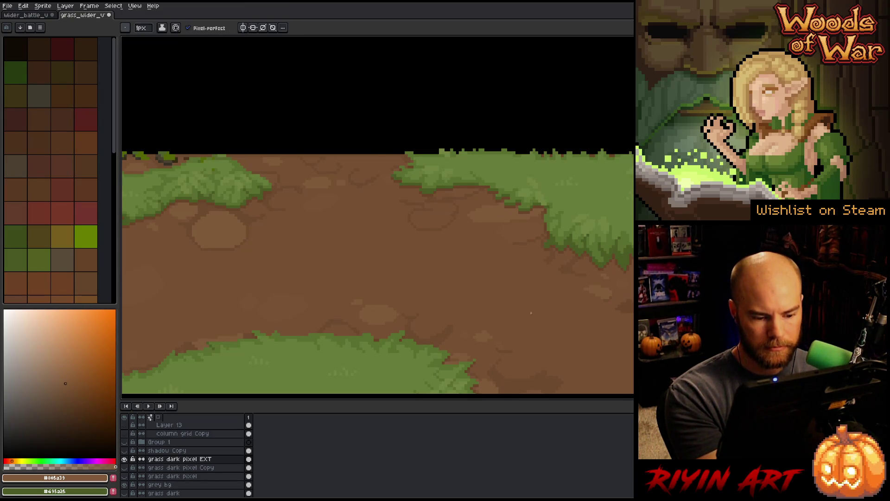
{"action": "left_click_drag", "start_coordinate": [475, 339], "coordinate": [350, 315]}
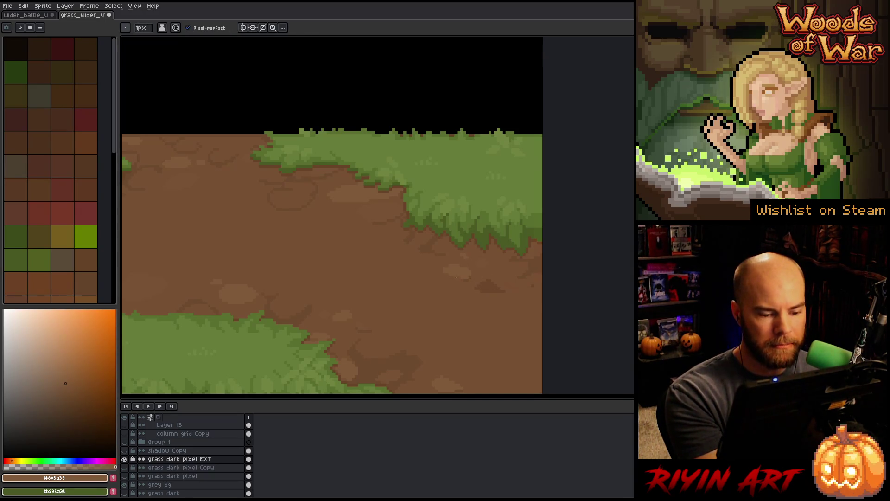
{"action": "left_click", "coordinate": [469, 273], "text": "alt"}
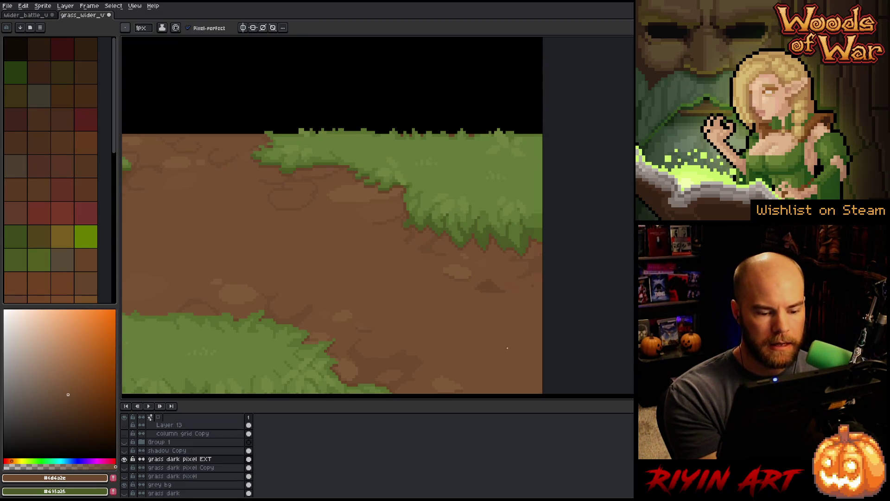
{"action": "left_click_drag", "start_coordinate": [453, 341], "coordinate": [418, 324]}
{"action": "left_click", "coordinate": [495, 277], "text": "alt"}
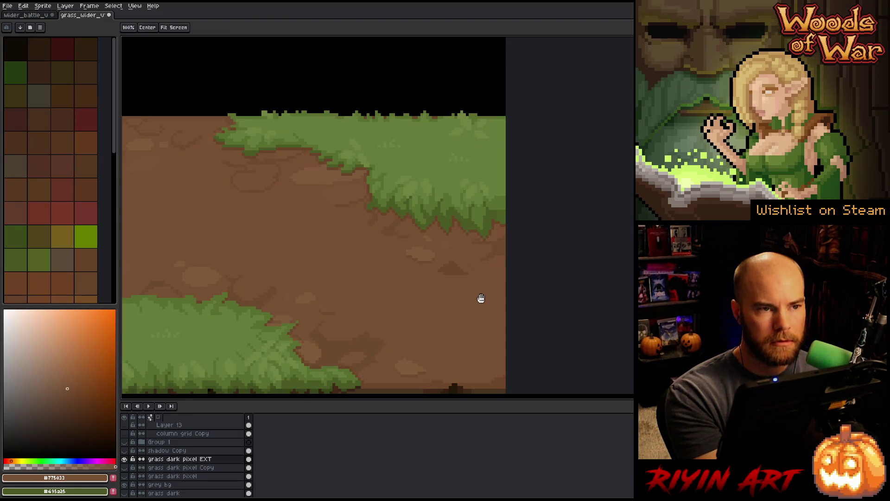
- Pencil dark, mid and light brown shading onto the dirt just above the root cliff
{"action": "left_click_drag", "start_coordinate": [481, 296], "coordinate": [494, 258]}
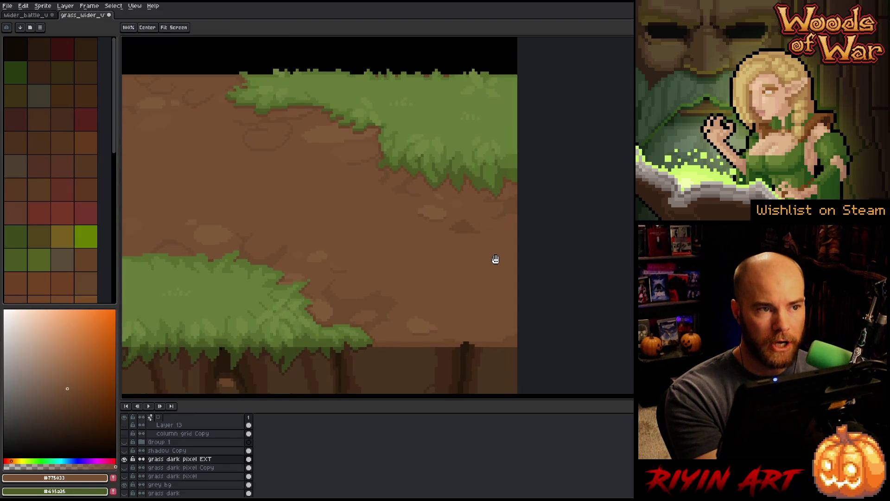
{"action": "left_click", "coordinate": [487, 340], "text": "alt"}
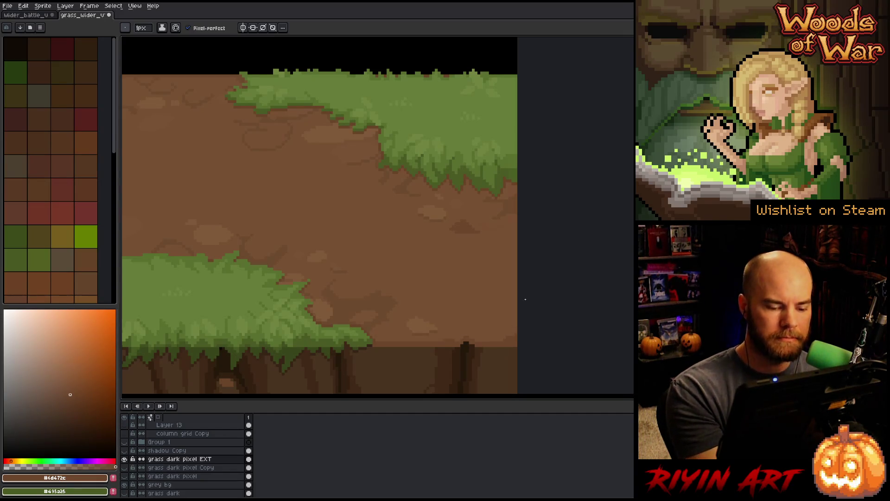
{"action": "left_click", "coordinate": [461, 333], "text": "alt"}
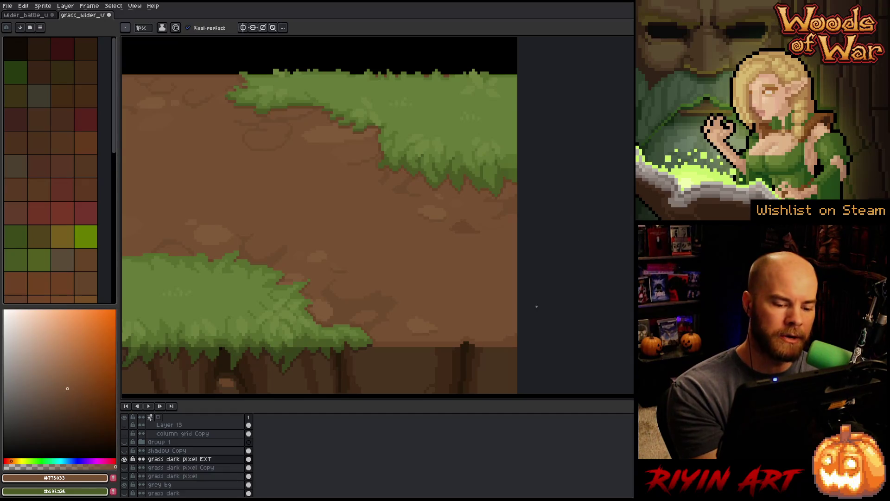
{"action": "left_click", "coordinate": [421, 320], "text": "alt"}
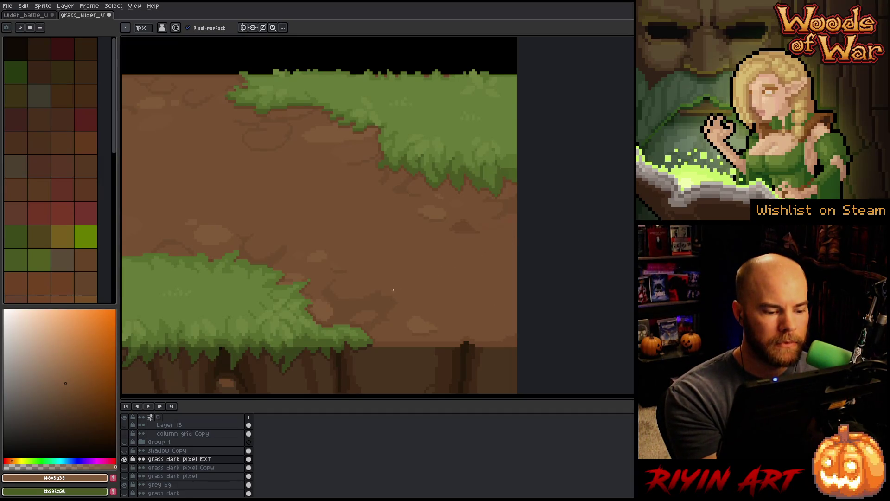
{"action": "left_click", "coordinate": [326, 295], "text": "alt"}
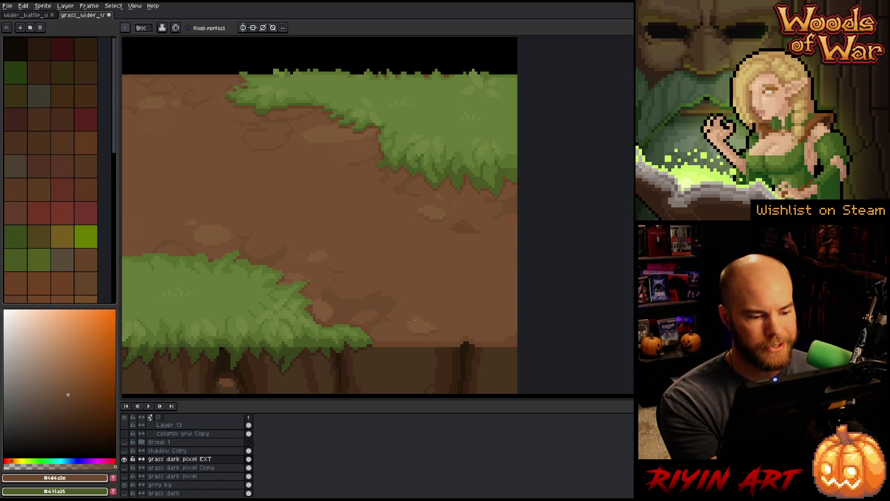
{"action": "left_click_drag", "start_coordinate": [401, 299], "coordinate": [537, 308]}
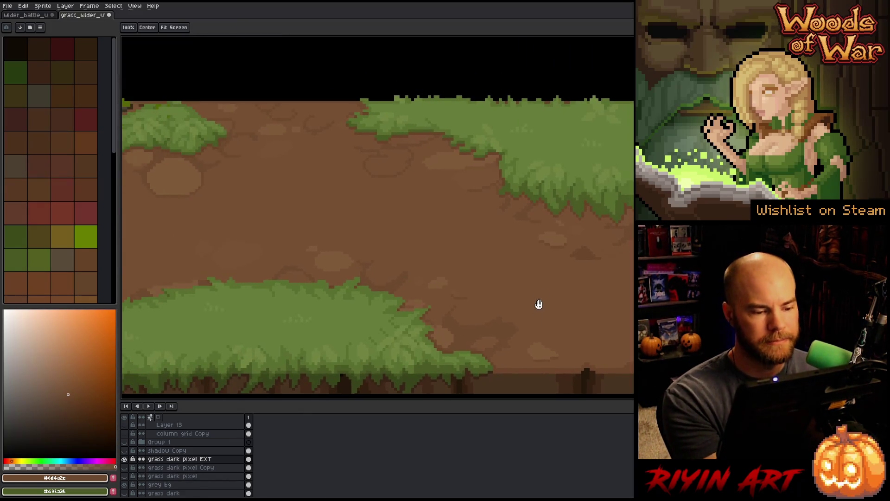
- Place darker brown ellipses on the middle of the dirt path and set a 4px brush
{"action": "left_click_drag", "start_coordinate": [433, 229], "coordinate": [562, 246]}
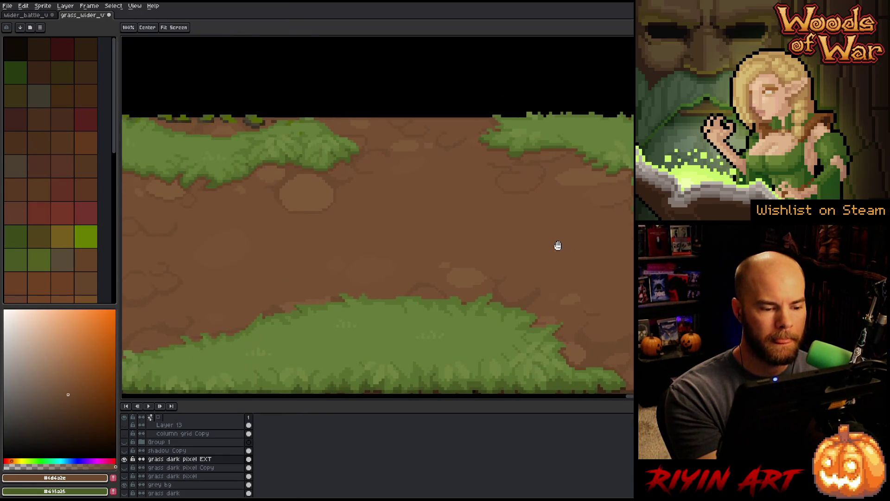
{"action": "left_click_drag", "start_coordinate": [433, 196], "coordinate": [492, 214]}
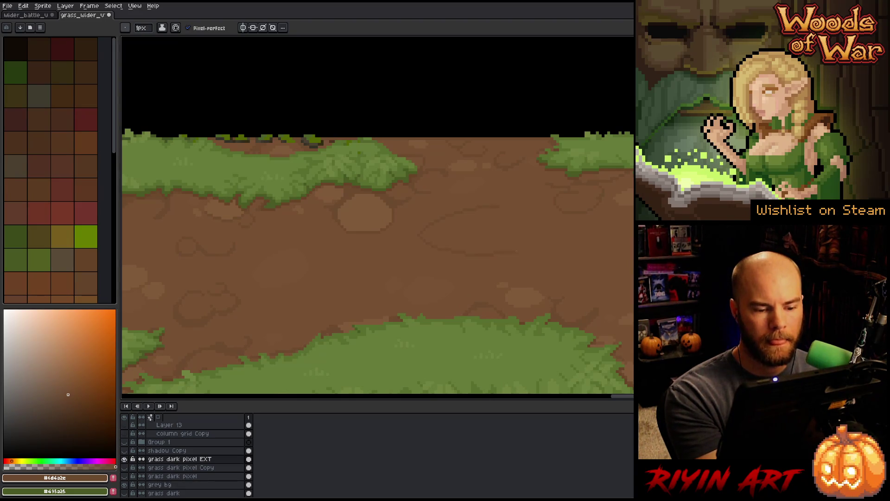
{"action": "left_click", "coordinate": [521, 208]}
{"action": "left_click", "coordinate": [572, 252], "text": "alt"}
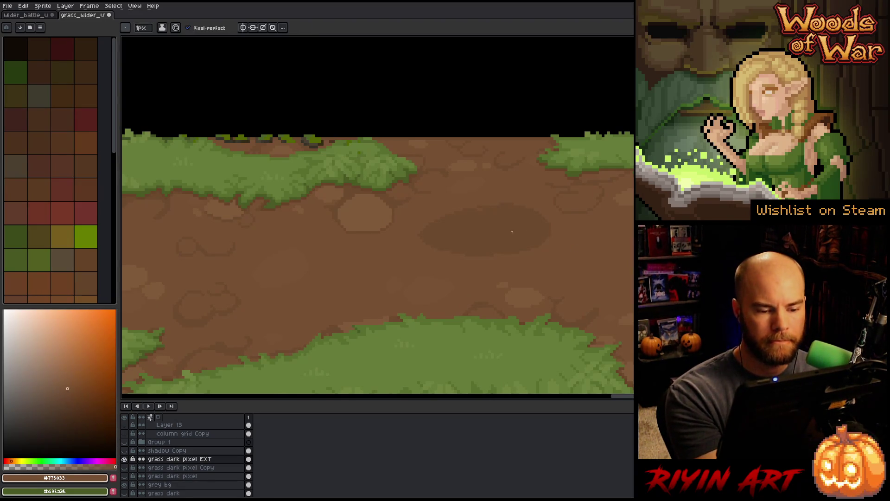
{"action": "left_click", "coordinate": [141, 28]}
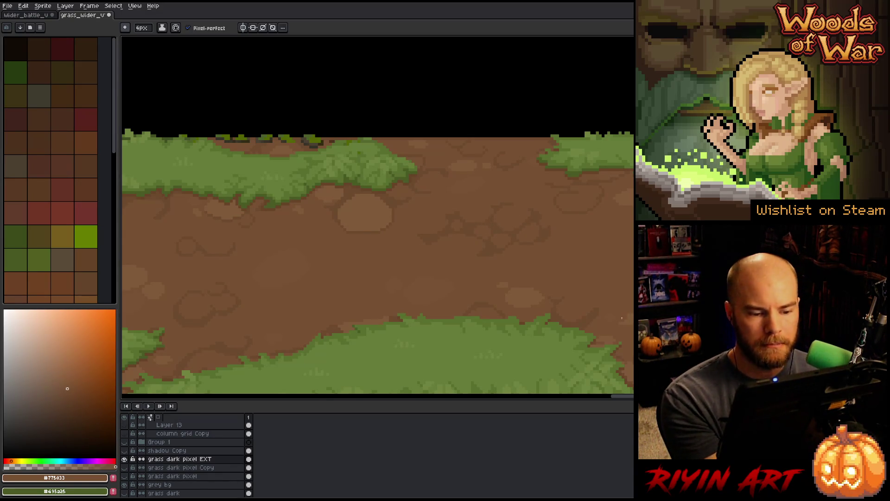
- Redraw the patch as flagstone cracks with the 1px pencil using sampled dark and mid browns
{"action": "left_click", "coordinate": [488, 257], "text": "alt"}
{"action": "key", "text": "b"}
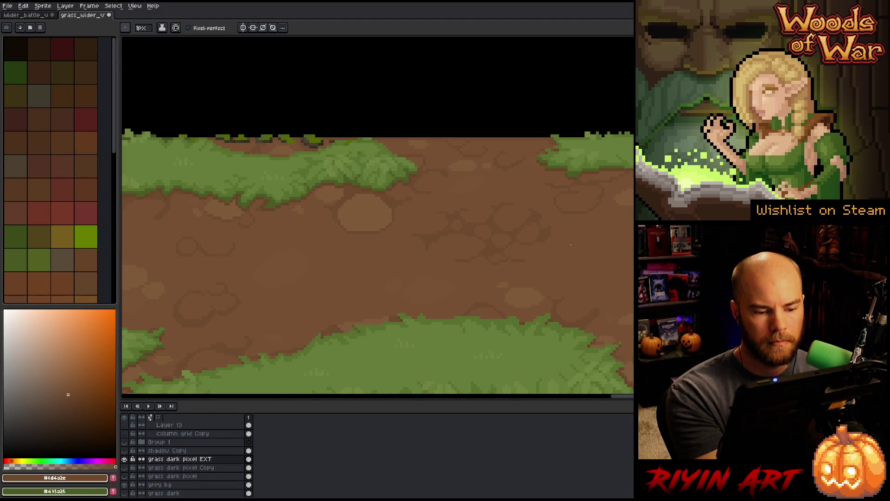
{"action": "left_click", "coordinate": [490, 247], "text": "alt"}
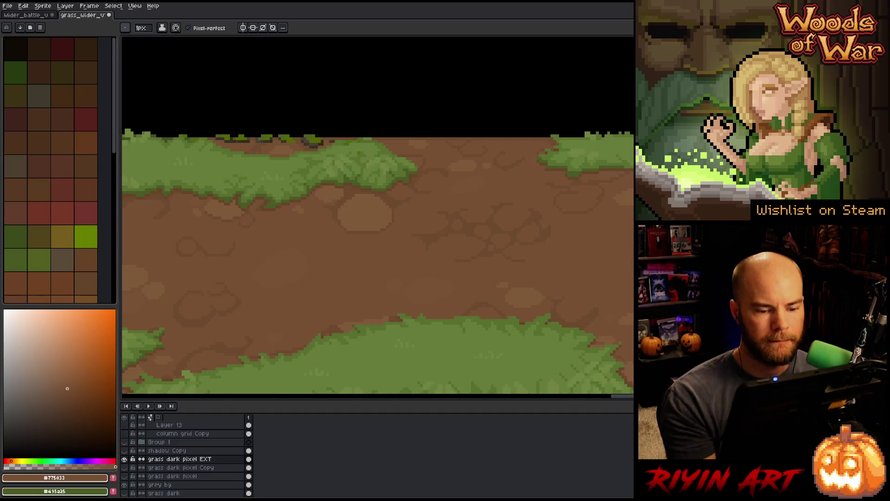
{"action": "scroll", "coordinate": [493, 276], "scroll_direction": "down", "scroll_amount": 2}
{"action": "left_click_drag", "start_coordinate": [493, 295], "coordinate": [493, 277]}
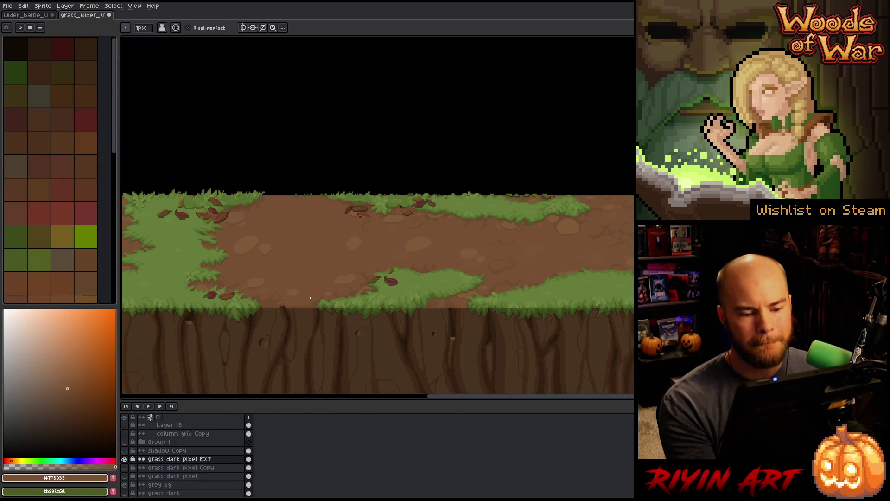
- Paint cobblestone shapes on the right side of the dirt path with sampled light and dark browns
{"action": "scroll", "coordinate": [496, 265], "scroll_direction": "down", "scroll_amount": 2}
{"action": "scroll", "coordinate": [412, 270], "scroll_direction": "up", "scroll_amount": 3}
{"action": "left_click_drag", "start_coordinate": [413, 270], "coordinate": [310, 271]}
{"action": "key", "text": "alt"}
{"action": "left_click", "coordinate": [325, 288]}
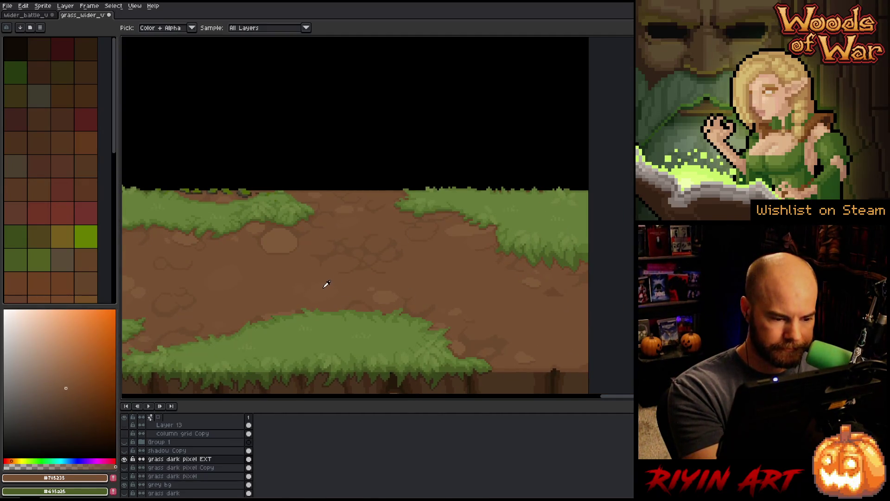
{"action": "left_click", "coordinate": [443, 253], "text": "alt"}
{"action": "left_click", "coordinate": [461, 228], "text": "alt"}
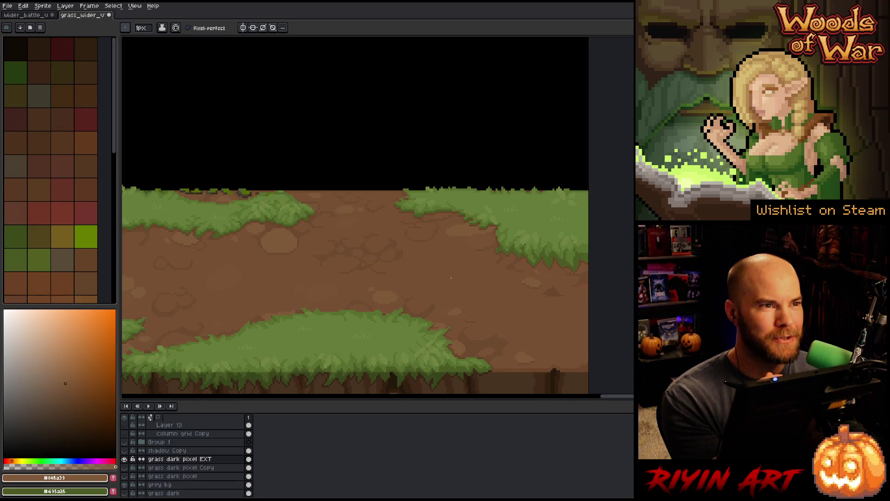
{"action": "mouse_move", "coordinate": [473, 240]}
{"action": "left_mouse_down"}
{"action": "mouse_move", "coordinate": [423, 308]}
{"action": "mouse_move", "coordinate": [362, 278]}
{"action": "left_mouse_up"}
{"action": "key", "text": "alt"}
{"action": "left_click", "coordinate": [344, 267], "text": "alt"}
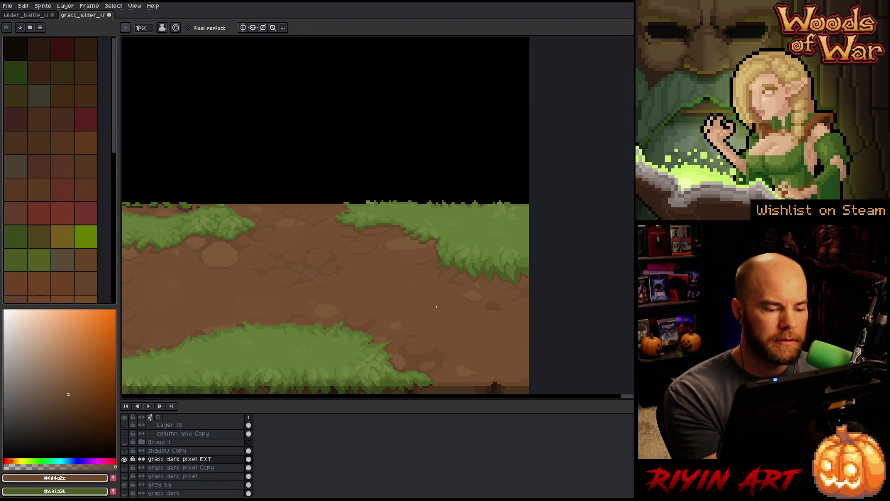
- Add faint cracks across the dirt path's width using sampled light and mid browns
{"action": "key", "text": "alt"}
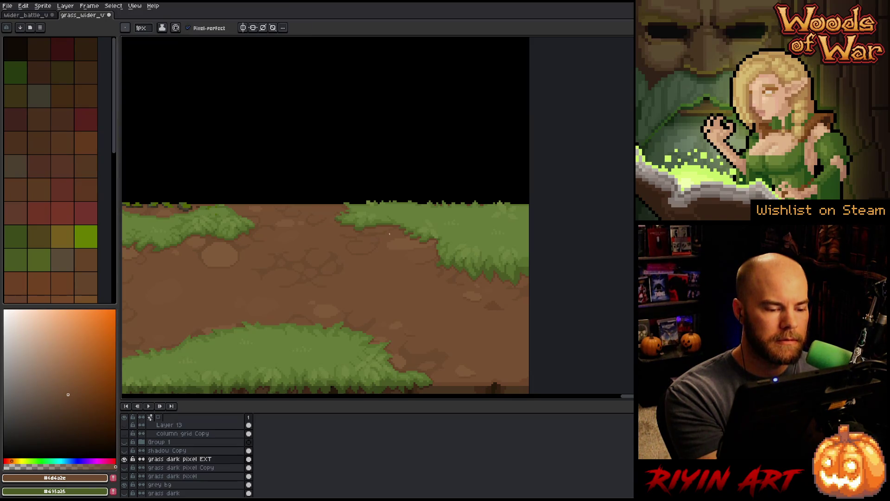
{"action": "key", "text": "alt"}
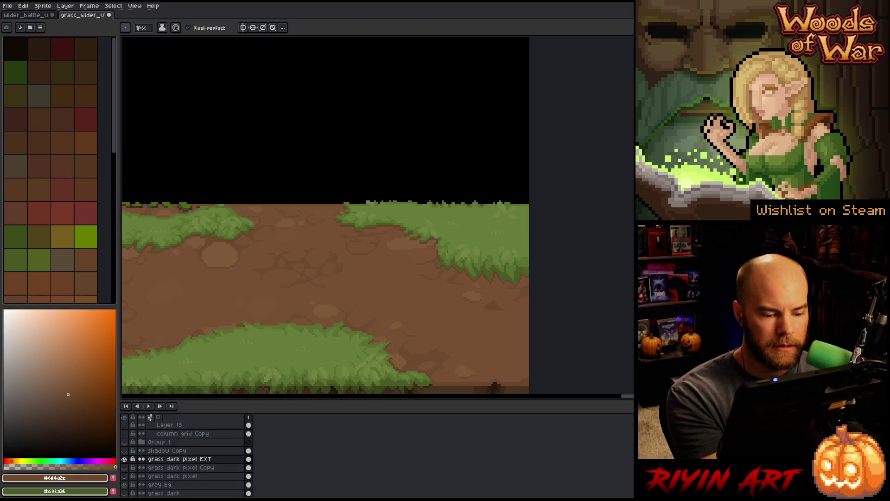
{"action": "key", "text": "h"}
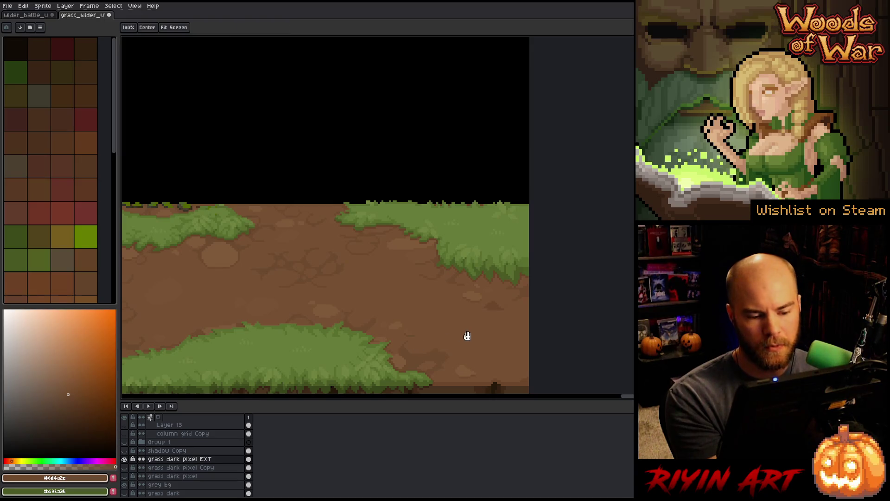
{"action": "left_click_drag", "start_coordinate": [464, 336], "coordinate": [505, 328]}
{"action": "key", "text": "b"}
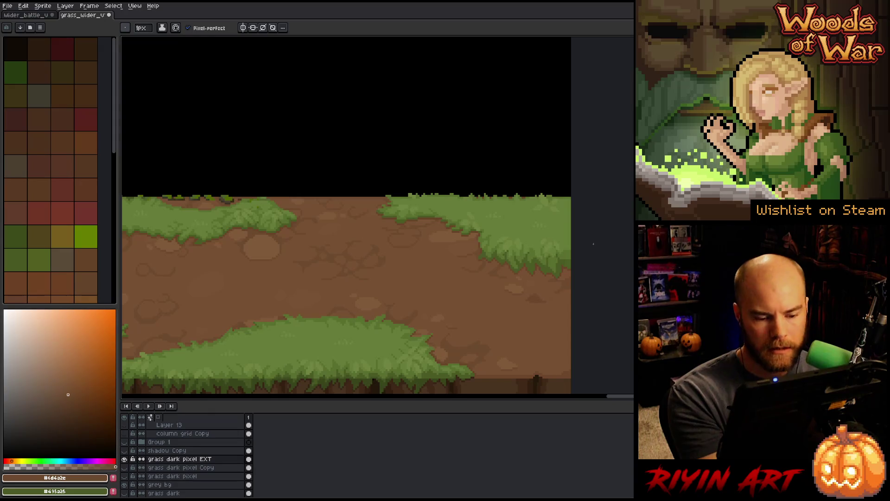
{"action": "key", "text": "space"}
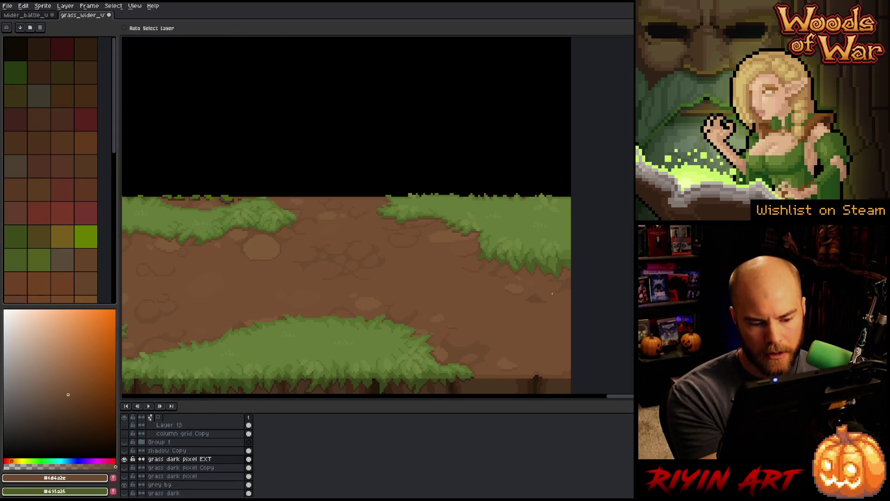
{"action": "key", "text": "space"}
{"action": "left_click_drag", "start_coordinate": [496, 337], "coordinate": [474, 326]}
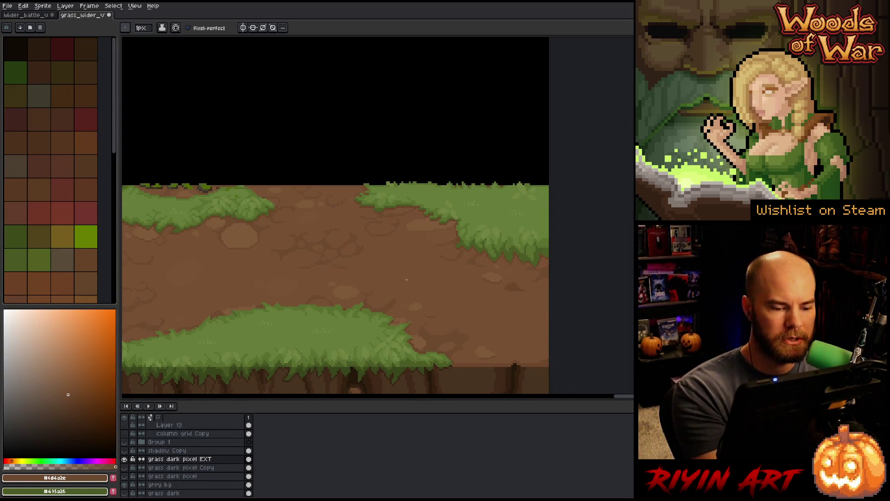
{"action": "left_click", "coordinate": [417, 297], "text": "alt"}
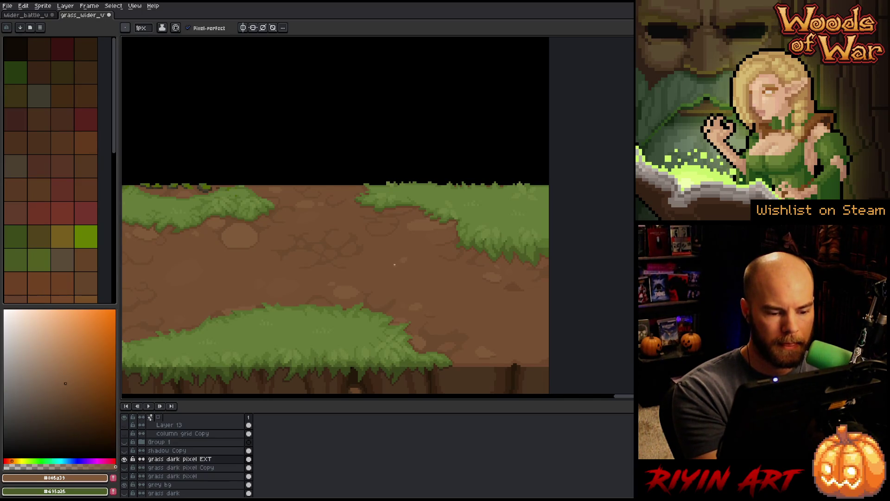
{"action": "left_click", "coordinate": [426, 273], "text": "alt"}
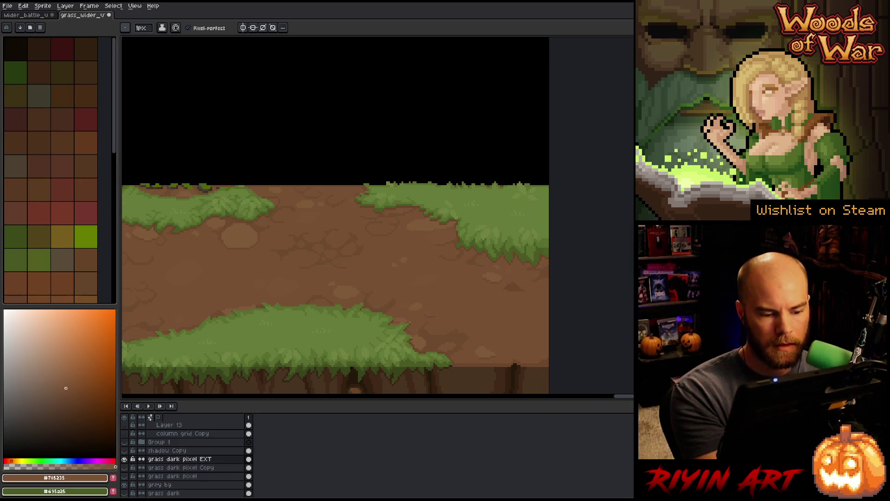
{"action": "scroll", "coordinate": [429, 285], "scroll_direction": "up", "scroll_amount": 3}
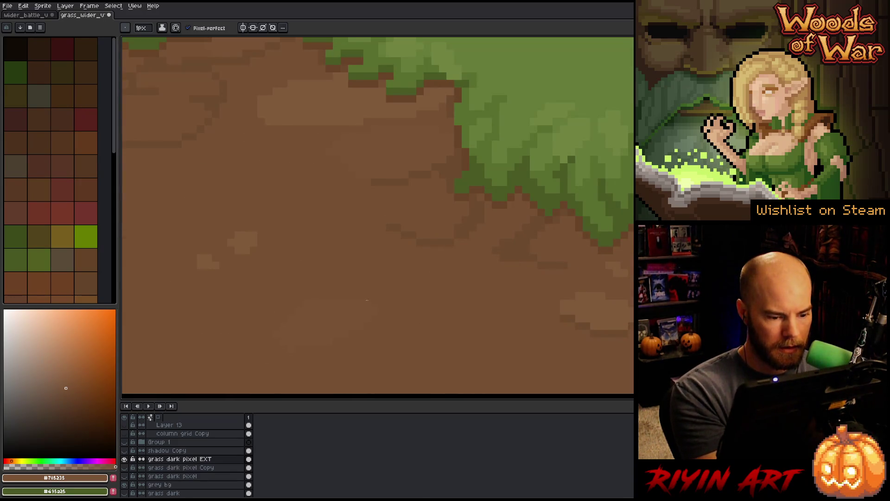
- Pencil another faint cobblestone outline in the dirt with sampled dark, light and mid browns
{"action": "mouse_move", "coordinate": [384, 292]}
{"action": "left_mouse_down"}
{"action": "mouse_move", "coordinate": [524, 296]}
{"action": "mouse_move", "coordinate": [528, 266]}
{"action": "left_mouse_up"}
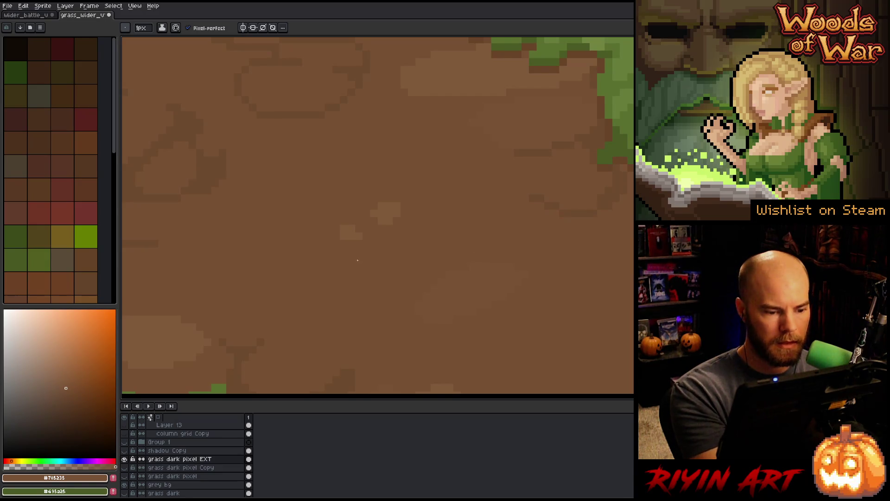
{"action": "left_click_drag", "start_coordinate": [358, 264], "coordinate": [391, 274]}
{"action": "left_click", "coordinate": [349, 305]}
{"action": "key", "text": "alt"}
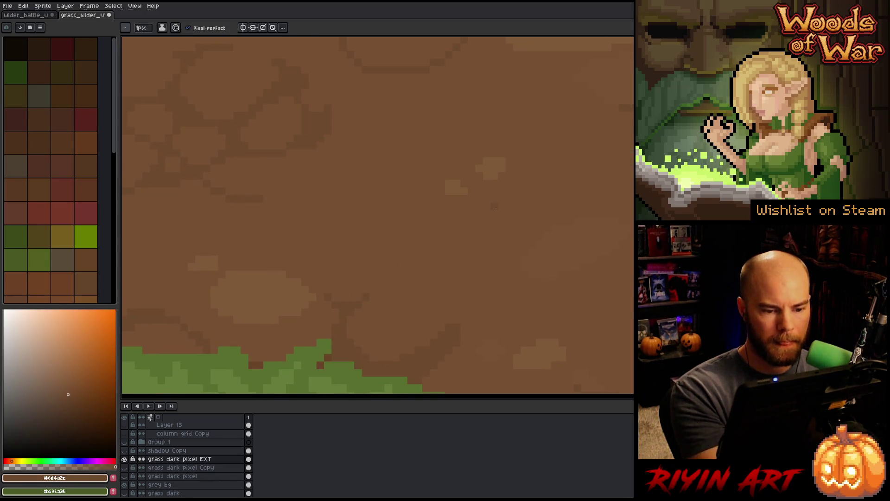
{"action": "left_click", "coordinate": [498, 158], "text": "alt"}
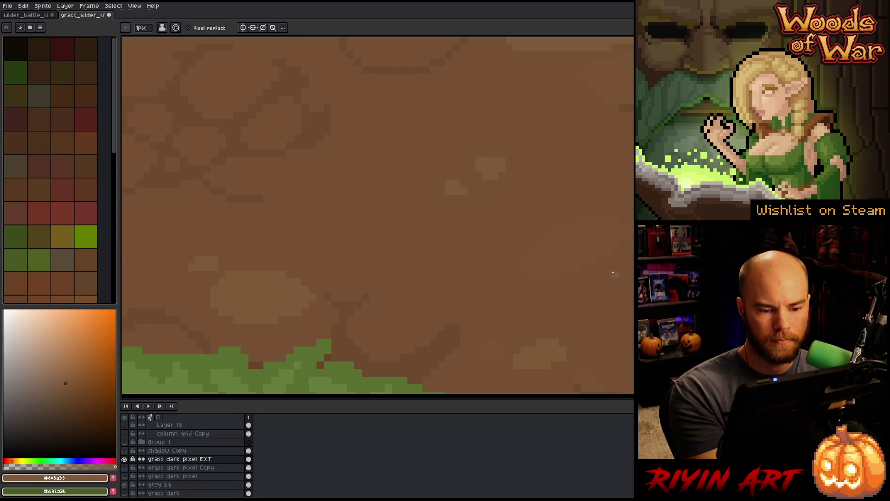
{"action": "scroll", "coordinate": [613, 273], "scroll_direction": "down", "scroll_amount": 3}
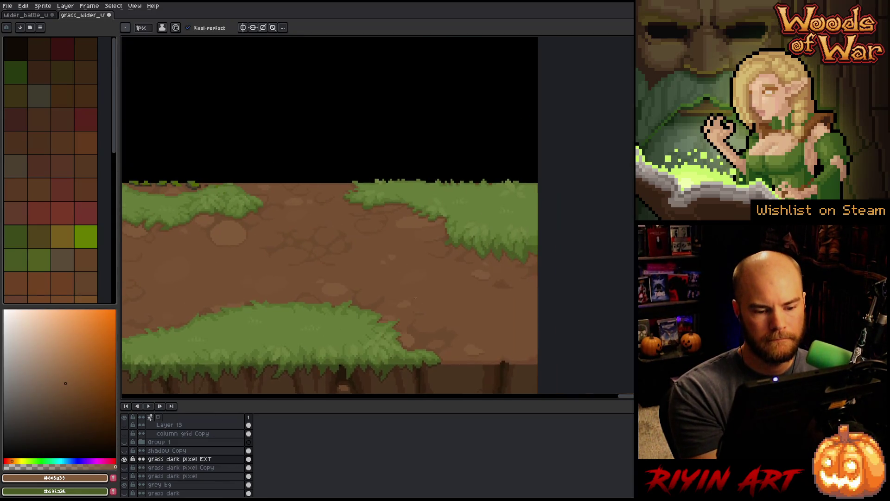
{"action": "scroll", "coordinate": [398, 264], "scroll_direction": "up", "scroll_amount": 3}
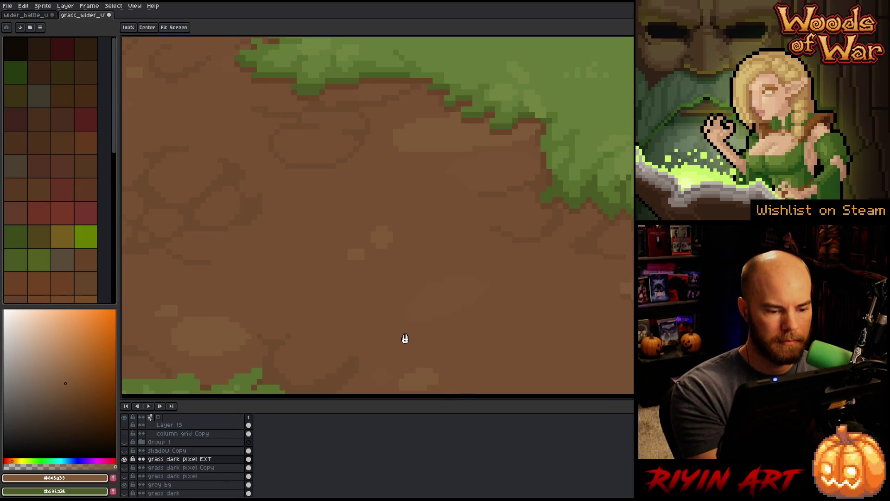
{"action": "left_click_drag", "start_coordinate": [401, 338], "coordinate": [588, 291]}
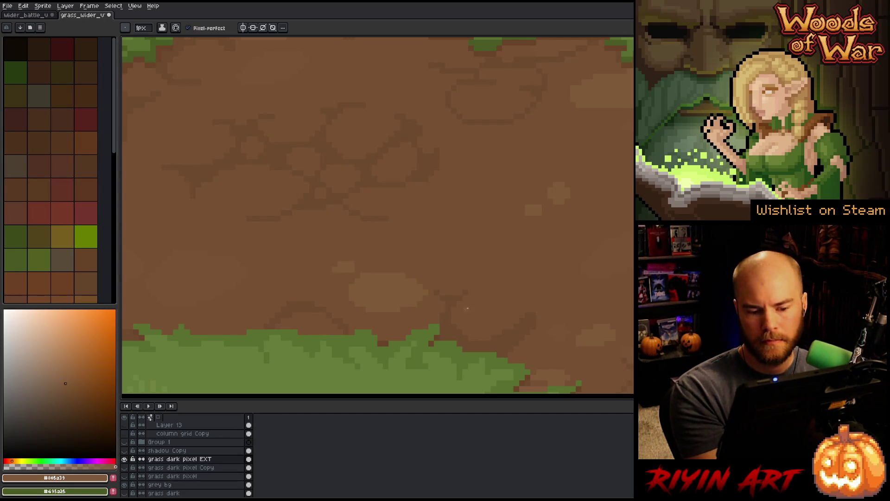
{"action": "left_click", "coordinate": [627, 251], "text": "alt"}
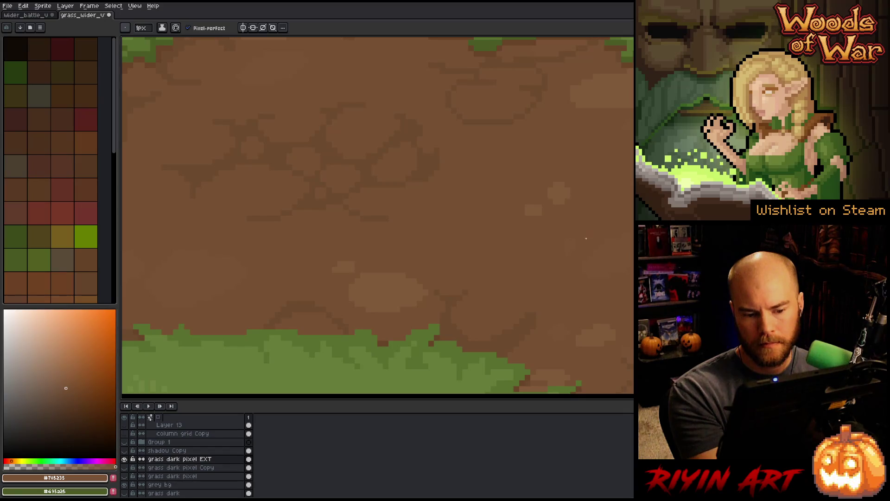
- Zoom back out to show the whole grass-and-roots ground tile
{"action": "left_click_drag", "start_coordinate": [334, 284], "coordinate": [618, 268]}
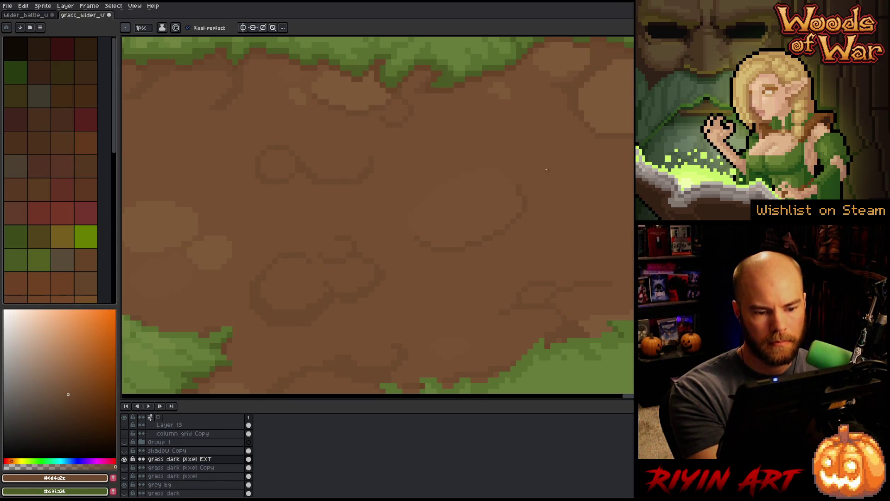
{"action": "key", "text": "space"}
{"action": "scroll", "coordinate": [534, 238], "scroll_direction": "up", "scroll_amount": 2}
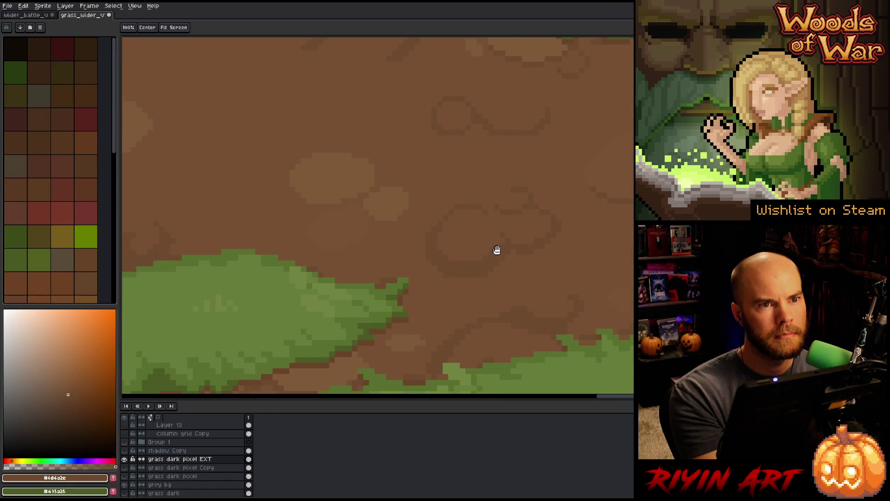
{"action": "scroll", "coordinate": [470, 264], "scroll_direction": "down", "scroll_amount": 4}
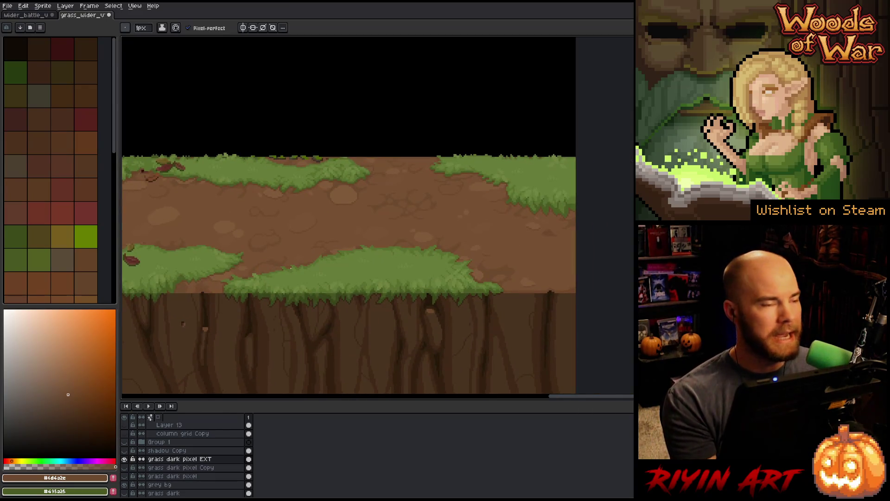
{"action": "key", "text": "space"}
{"action": "scroll", "coordinate": [257, 291], "scroll_direction": "down", "scroll_amount": 1}
{"action": "mouse_move", "coordinate": [256, 291]}
{"action": "left_mouse_down"}
{"action": "mouse_move", "coordinate": [343, 295]}
{"action": "mouse_move", "coordinate": [407, 238]}
{"action": "mouse_move", "coordinate": [444, 180]}
{"action": "left_mouse_up"}
{"action": "key", "text": "m"}
{"action": "key", "text": "ctrl+d"}
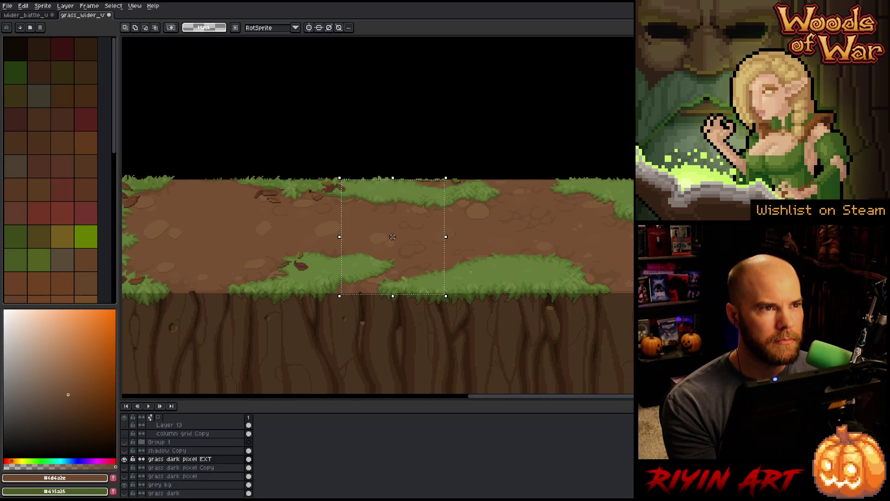
{"action": "scroll", "coordinate": [360, 274], "scroll_direction": "up", "scroll_amount": 2}
{"action": "scroll", "coordinate": [559, 277], "scroll_direction": "down", "scroll_amount": 1}
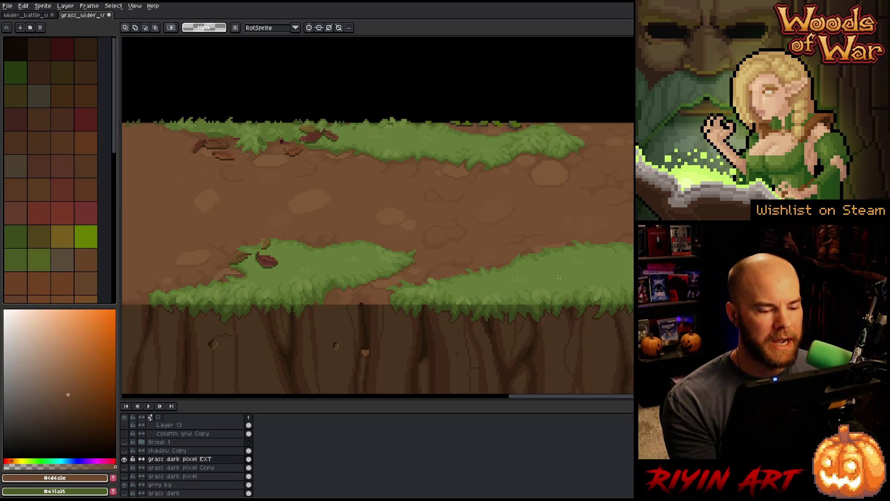
{"action": "scroll", "coordinate": [559, 277], "scroll_direction": "down", "scroll_amount": 1}
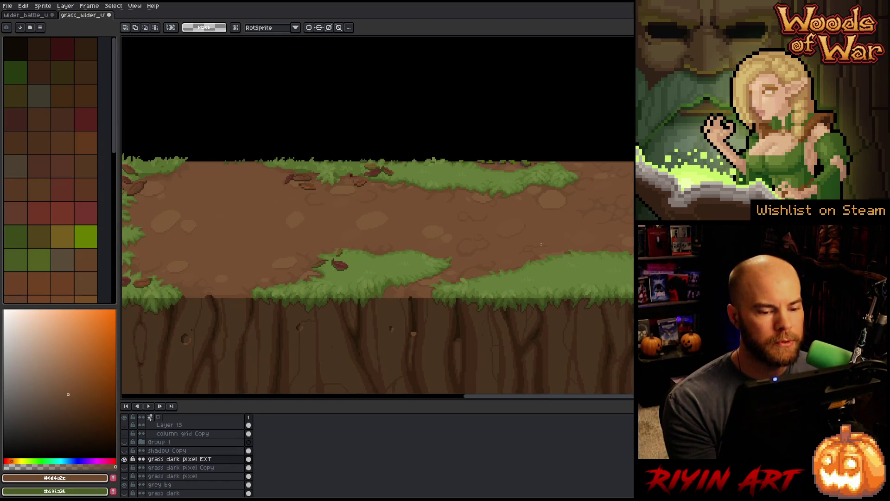
{"action": "scroll", "coordinate": [437, 258], "scroll_direction": "up", "scroll_amount": 3}
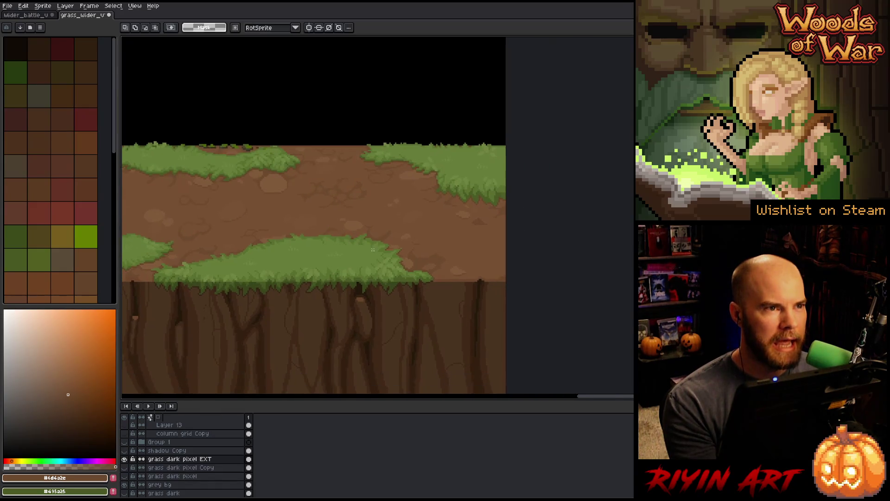
{"action": "scroll", "coordinate": [430, 269], "scroll_direction": "down", "scroll_amount": 2}
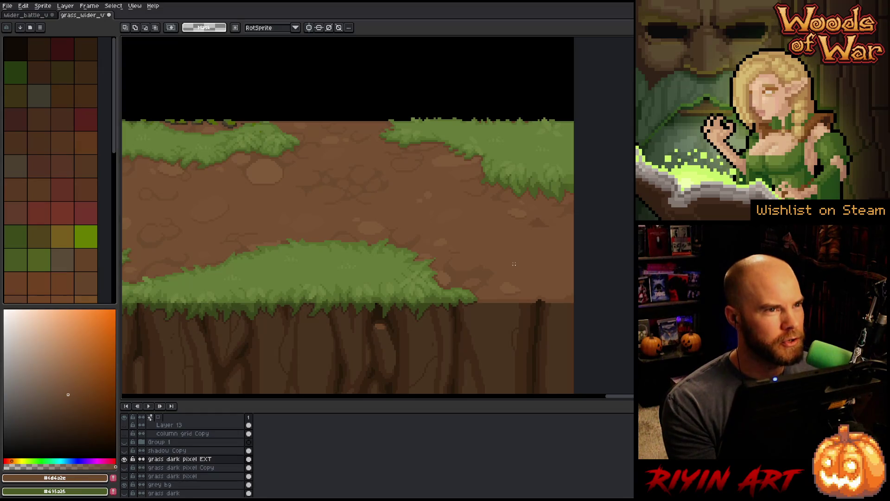
{"action": "scroll", "coordinate": [514, 264], "scroll_direction": "down", "scroll_amount": 1}
{"action": "left_click_drag", "start_coordinate": [503, 259], "coordinate": [573, 293]}
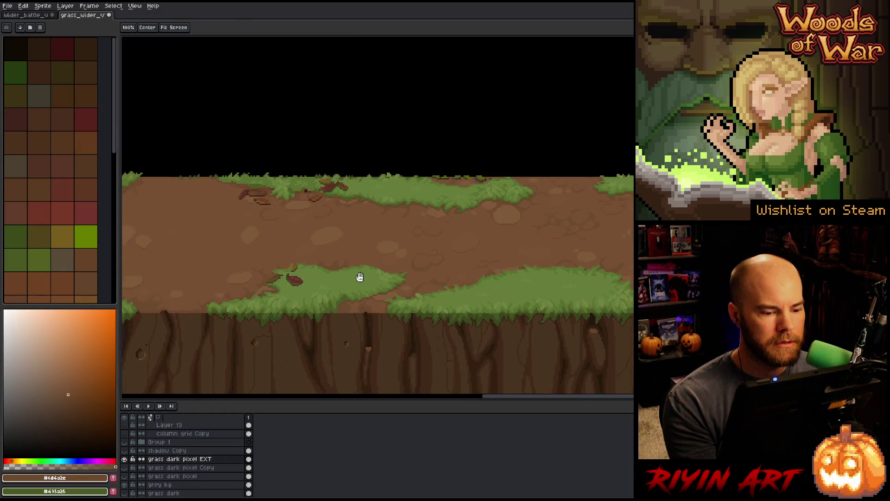
{"action": "left_click_drag", "start_coordinate": [346, 278], "coordinate": [448, 274]}
{"action": "left_click_drag", "start_coordinate": [286, 287], "coordinate": [371, 289]}
{"action": "scroll", "coordinate": [366, 285], "scroll_direction": "up", "scroll_amount": 3}
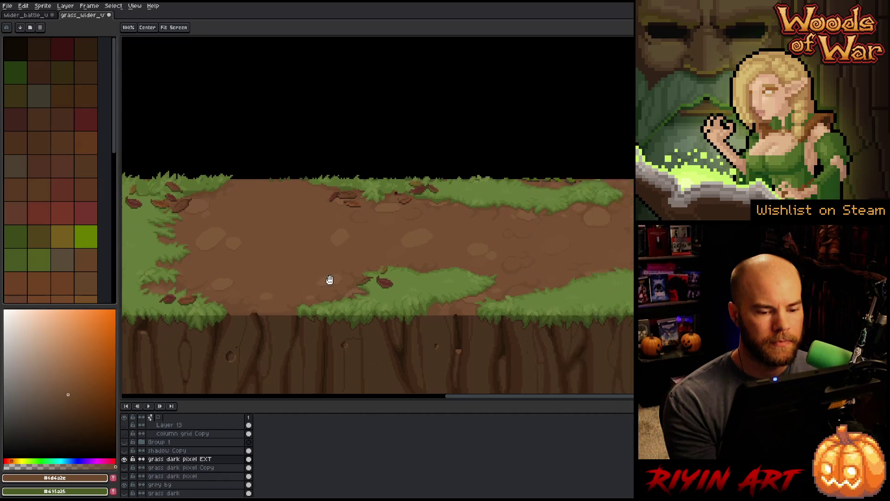
{"action": "key", "text": "m"}
{"action": "key", "text": "b"}
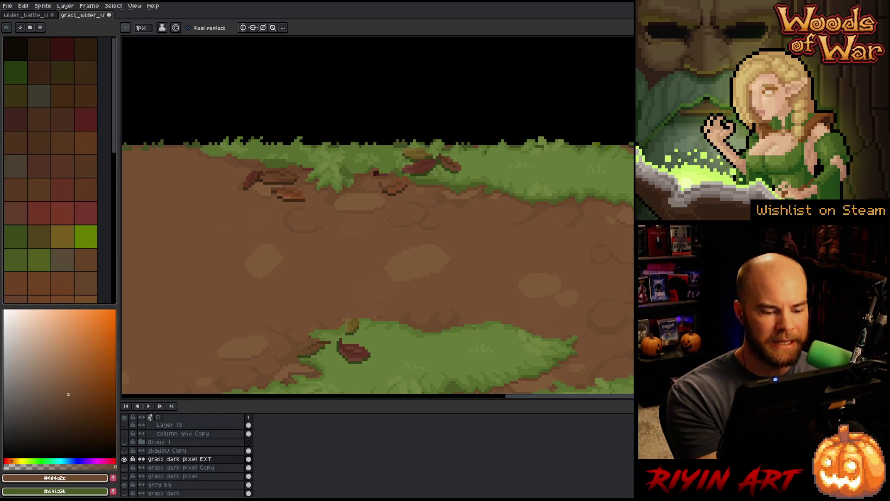
- Zoom and pan across the cobbled dirt path and leafy grass patches up to the canvas edge
{"action": "left_click_drag", "start_coordinate": [582, 337], "coordinate": [476, 337]}
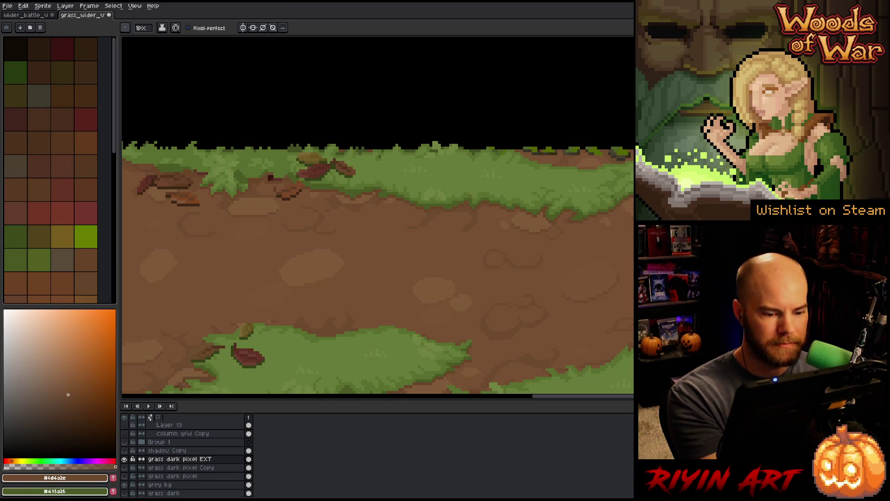
{"action": "scroll", "coordinate": [467, 255], "scroll_direction": "down", "scroll_amount": 3}
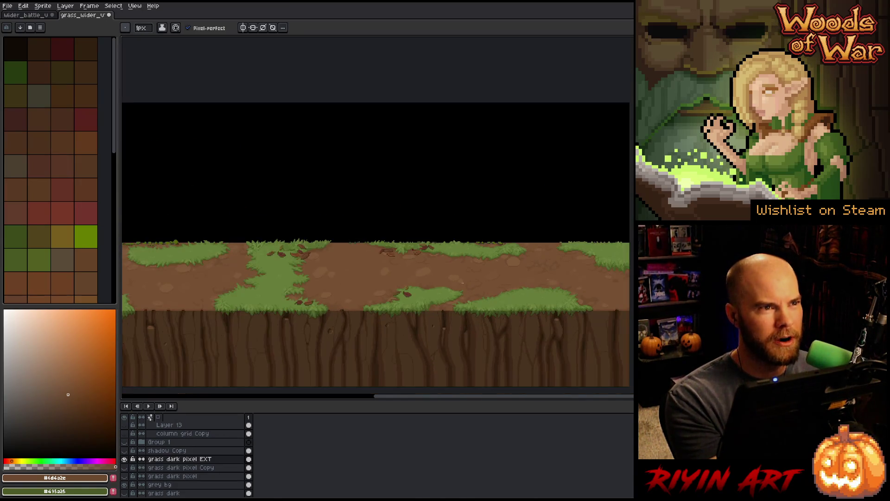
{"action": "scroll", "coordinate": [459, 283], "scroll_direction": "up", "scroll_amount": 3}
{"action": "scroll", "coordinate": [458, 283], "scroll_direction": "down", "scroll_amount": 2}
{"action": "scroll", "coordinate": [460, 284], "scroll_direction": "up", "scroll_amount": 2}
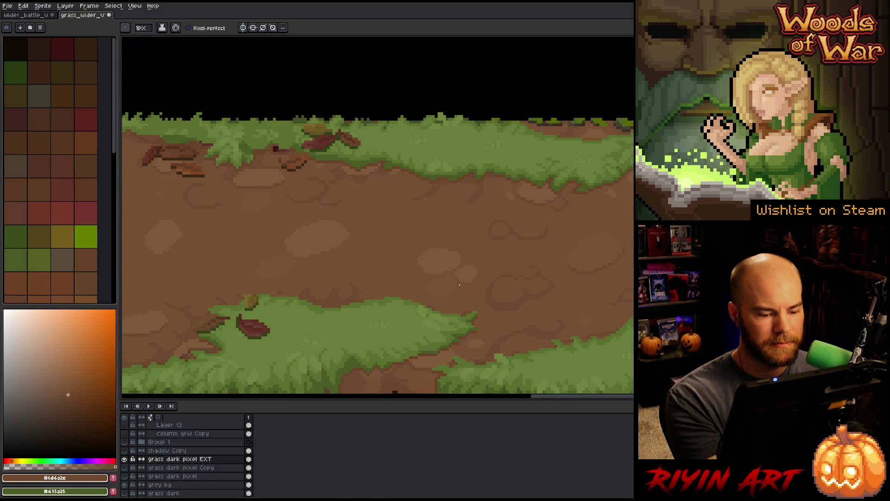
{"action": "scroll", "coordinate": [459, 284], "scroll_direction": "down", "scroll_amount": 2}
{"action": "scroll", "coordinate": [330, 312], "scroll_direction": "up", "scroll_amount": 2}
{"action": "mouse_move", "coordinate": [371, 302]}
{"action": "left_mouse_down"}
{"action": "mouse_move", "coordinate": [558, 303]}
{"action": "mouse_move", "coordinate": [530, 304]}
{"action": "left_mouse_up"}
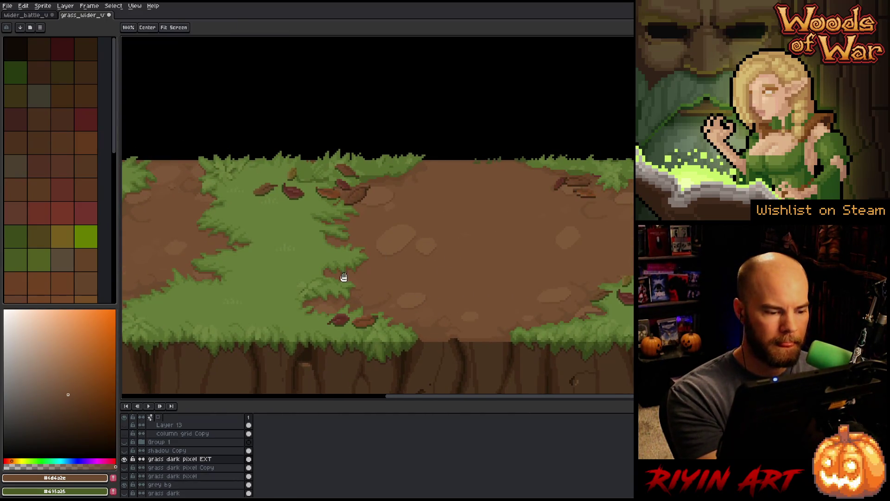
{"action": "left_click_drag", "start_coordinate": [350, 272], "coordinate": [504, 273]}
{"action": "left_click_drag", "start_coordinate": [423, 294], "coordinate": [519, 305]}
{"action": "left_click_drag", "start_coordinate": [291, 291], "coordinate": [465, 290]}
{"action": "mouse_move", "coordinate": [494, 315]}
{"action": "left_mouse_down"}
{"action": "mouse_move", "coordinate": [456, 312]}
{"action": "mouse_move", "coordinate": [509, 322]}
{"action": "mouse_move", "coordinate": [365, 302]}
{"action": "left_mouse_up"}
{"action": "key", "text": "b"}
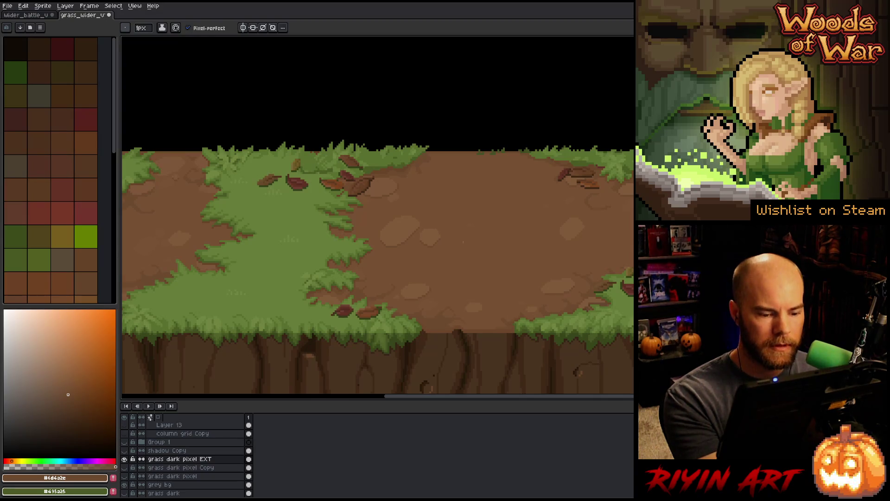
{"action": "key", "text": "alt"}
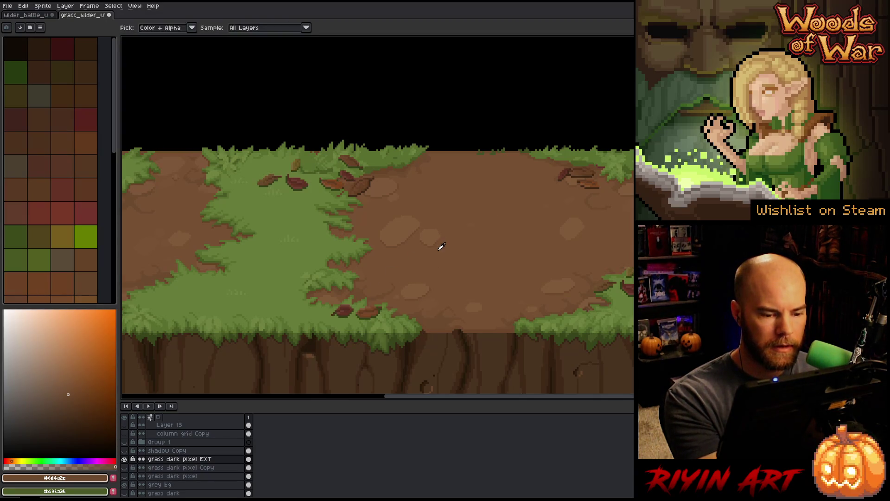
- Sample the darker dirt colour #6d4a2e and the lighter stone tone #805a39 from the ground
{"action": "left_click", "coordinate": [442, 246], "text": "alt"}
{"action": "key", "text": "g"}
{"action": "left_click", "coordinate": [382, 293], "text": "alt"}
{"action": "key", "text": "b"}
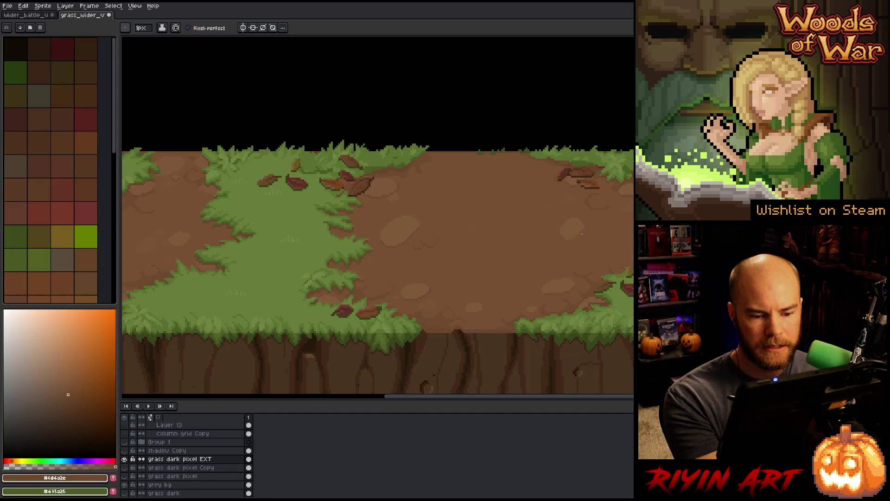
{"action": "scroll", "coordinate": [583, 238], "scroll_direction": "up", "scroll_amount": 1}
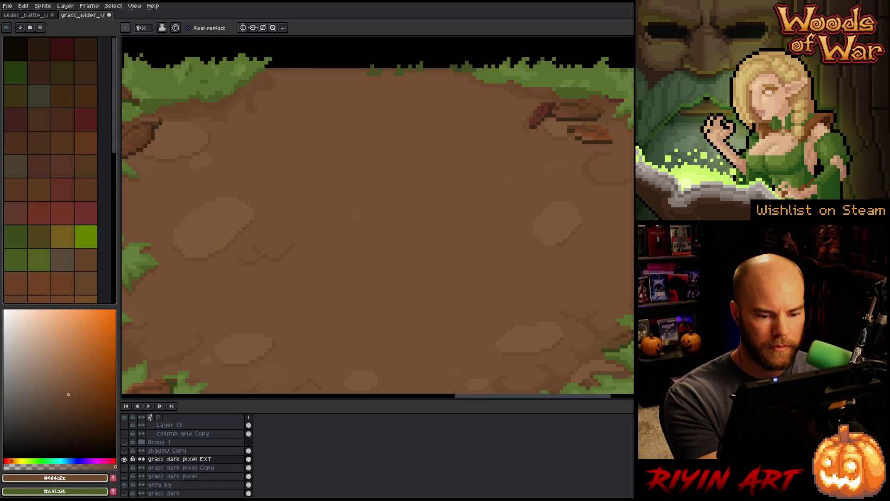
{"action": "left_click", "coordinate": [563, 230], "text": "alt"}
{"action": "left_click", "coordinate": [546, 244], "text": "alt"}
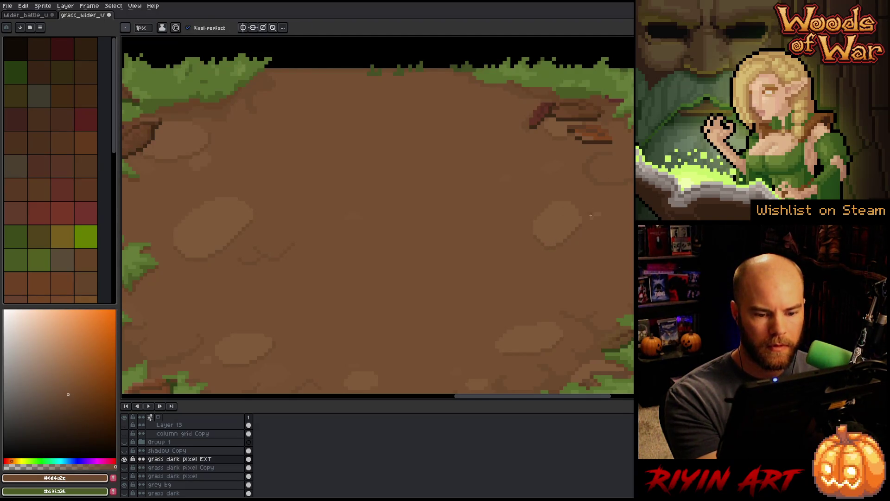
{"action": "left_click", "coordinate": [597, 213], "text": "alt"}
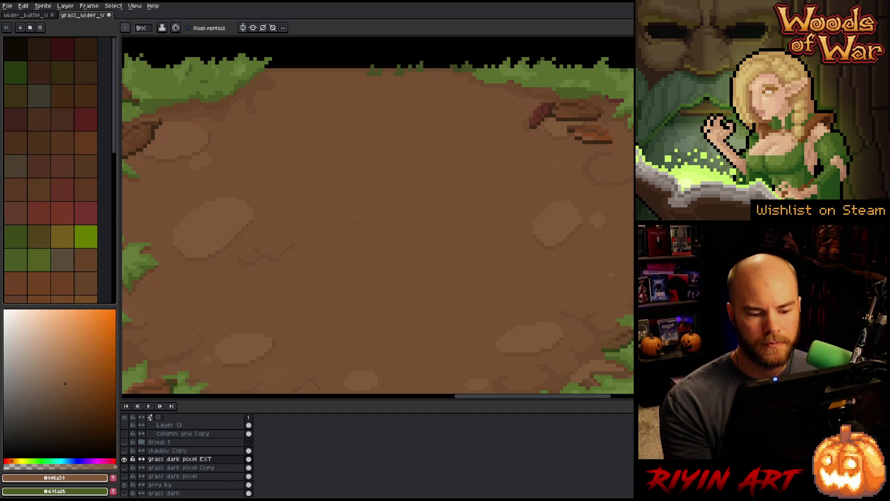
- Outline a small dirt patch near the middle with freehand selection, then deselect it
{"action": "scroll", "coordinate": [431, 257], "scroll_direction": "down", "scroll_amount": 2}
{"action": "scroll", "coordinate": [431, 257], "scroll_direction": "down", "scroll_amount": 2}
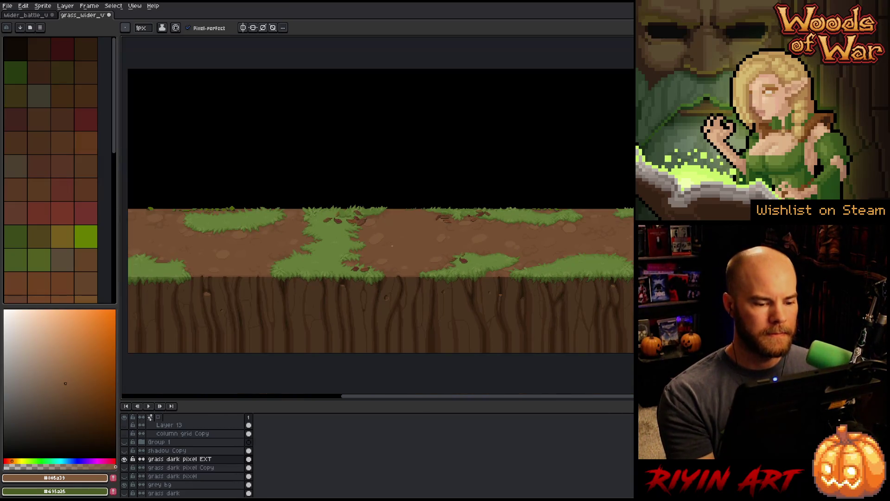
{"action": "scroll", "coordinate": [392, 243], "scroll_direction": "up", "scroll_amount": 1}
{"action": "scroll", "coordinate": [392, 243], "scroll_direction": "up", "scroll_amount": 1}
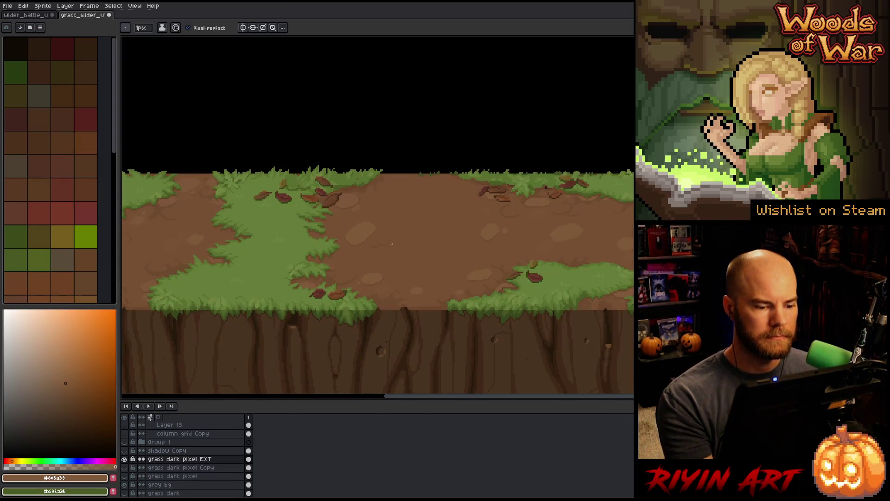
{"action": "key", "text": "q"}
{"action": "mouse_move", "coordinate": [394, 238]}
{"action": "left_mouse_down"}
{"action": "mouse_move", "coordinate": [380, 234]}
{"action": "mouse_move", "coordinate": [399, 255]}
{"action": "mouse_move", "coordinate": [367, 253]}
{"action": "left_mouse_up"}
{"action": "key", "text": "ctrl+d"}
- Sample mid brown #775033, delete and undo a dirt patch, then lasso a new patch
{"action": "left_click", "coordinate": [385, 243], "text": "alt"}
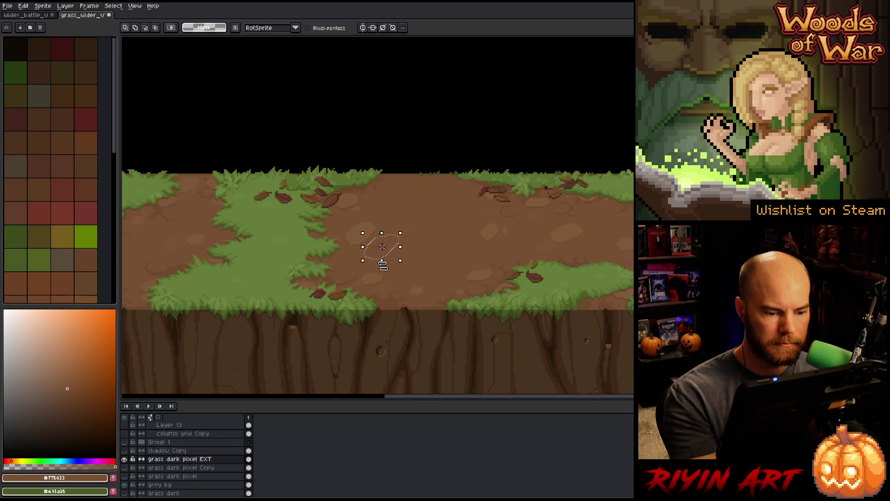
{"action": "key", "text": "Delete"}
{"action": "key", "text": "i"}
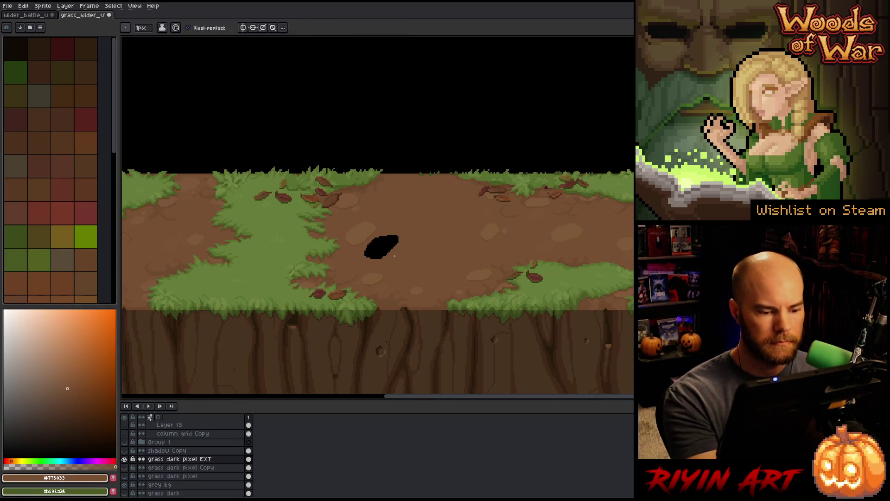
{"action": "key", "text": "ctrl+z"}
{"action": "key", "text": "q"}
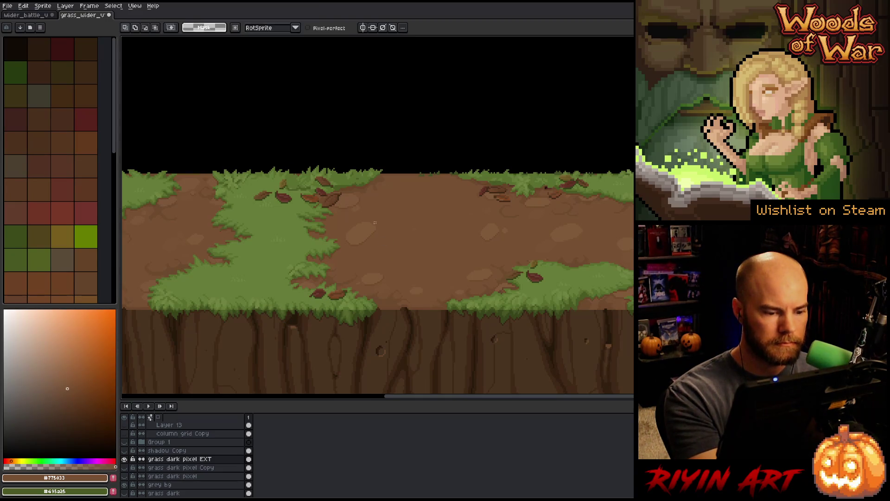
{"action": "mouse_move", "coordinate": [345, 239]}
{"action": "left_mouse_down"}
{"action": "mouse_move", "coordinate": [345, 222]}
{"action": "mouse_move", "coordinate": [366, 250]}
{"action": "left_mouse_up"}
{"action": "key", "text": "ctrl+d"}
{"action": "key", "text": "b"}
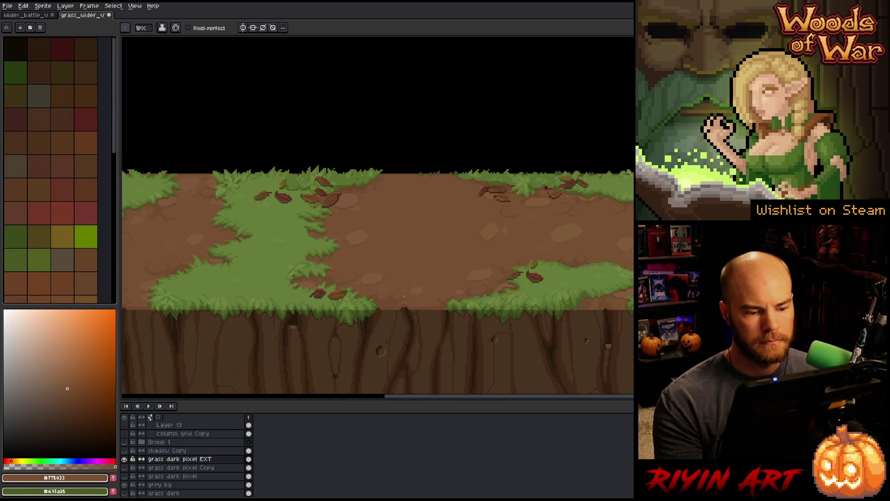
{"action": "left_click", "coordinate": [358, 228], "text": "alt"}
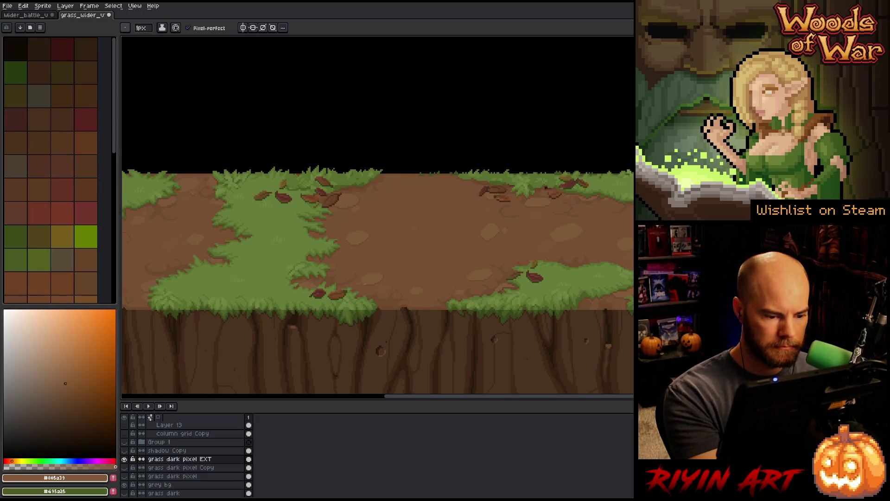
{"action": "left_click", "coordinate": [342, 282], "text": "alt"}
{"action": "key", "text": "w"}
{"action": "left_click", "coordinate": [341, 280]}
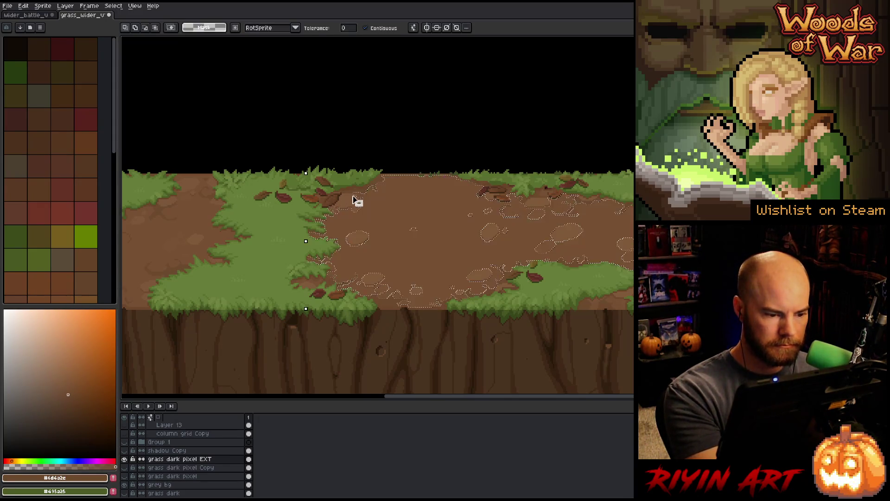
{"action": "key", "text": "b"}
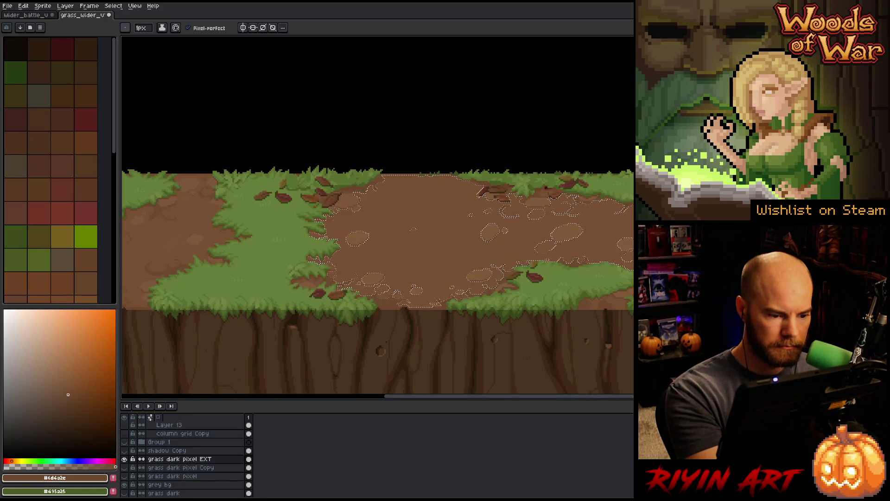
{"action": "key", "text": "w"}
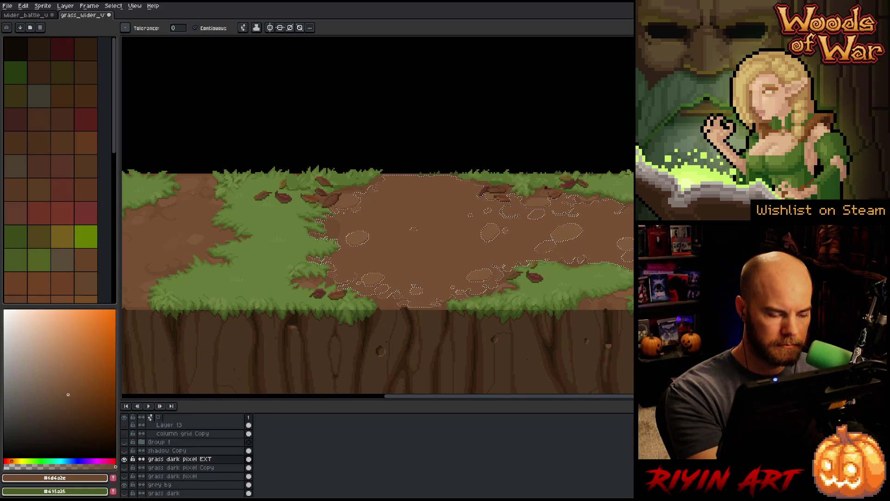
{"action": "key", "text": "ctrl+d"}
{"action": "key", "text": "b"}
{"action": "key", "text": "w"}
{"action": "key", "text": "b"}
{"action": "left_click", "coordinate": [348, 216], "text": "alt"}
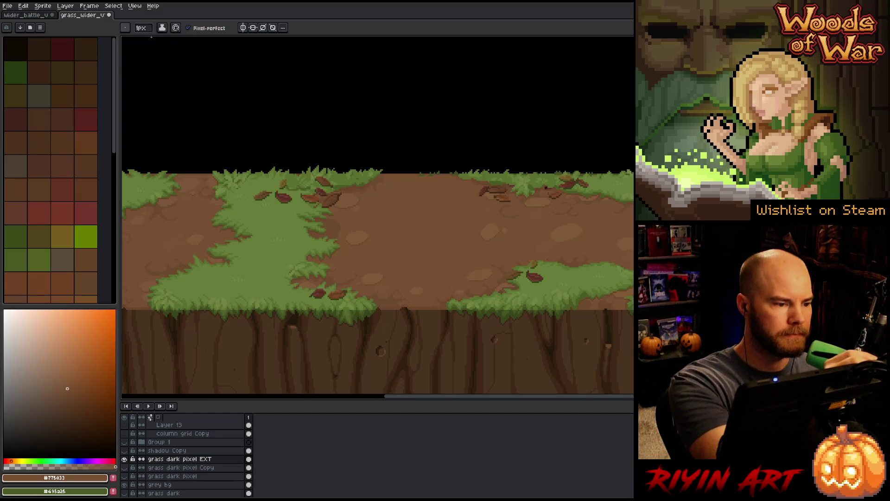
{"action": "key", "text": "ctrl+shift+c"}
{"action": "left_click", "coordinate": [335, 229]}
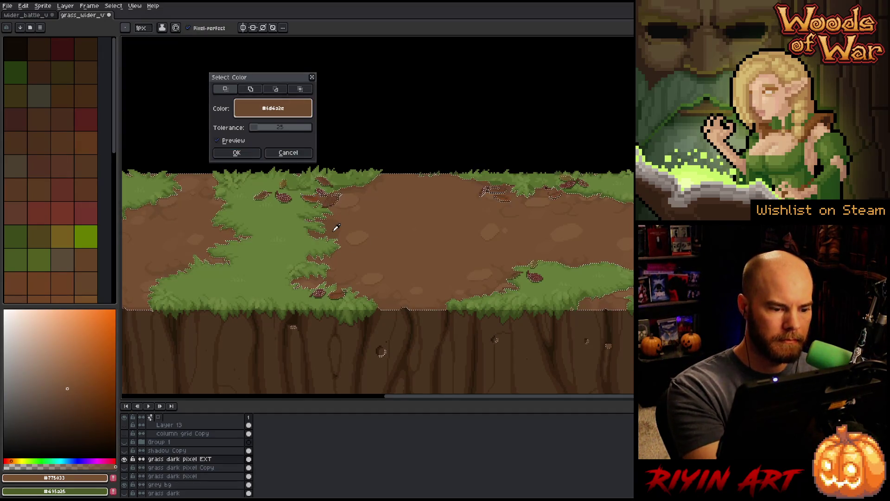
{"action": "left_click", "coordinate": [237, 152]}
{"action": "key", "text": "ctrl+d"}
{"action": "key", "text": "alt"}
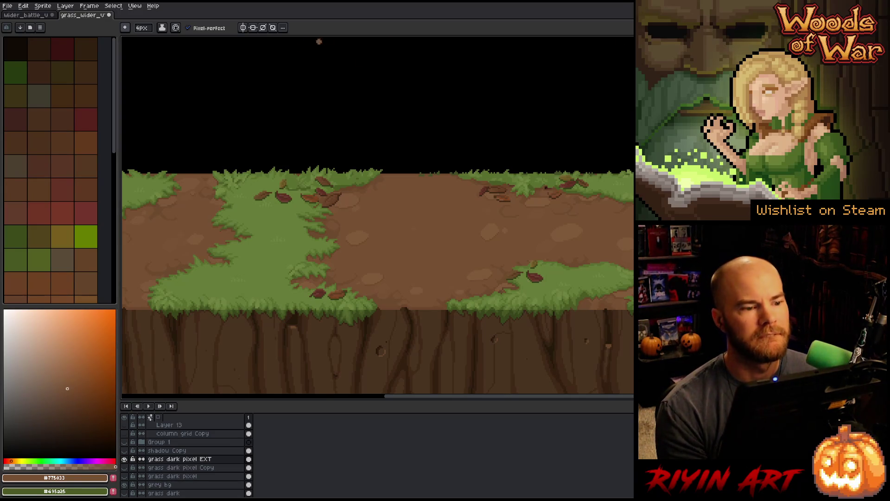
- Sample the darker dirt colour #6d4a2e and set the brush size to 1 pixel
{"action": "scroll", "coordinate": [375, 283], "scroll_direction": "down", "scroll_amount": 2}
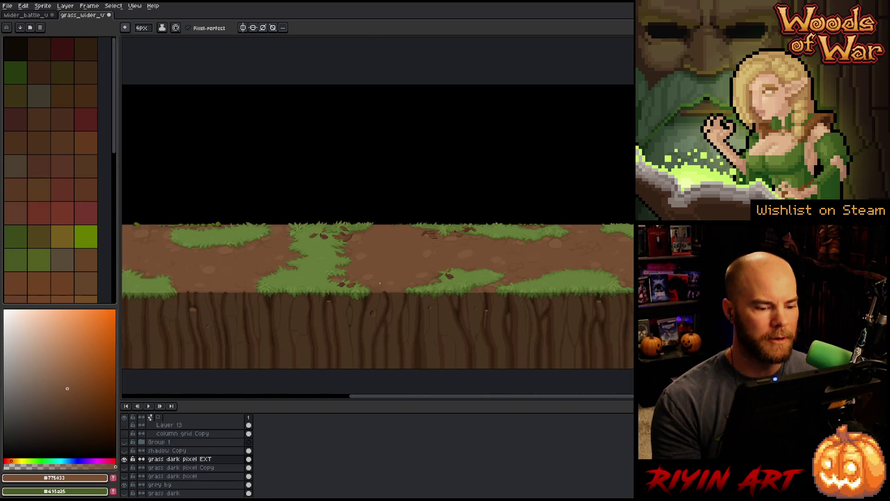
{"action": "scroll", "coordinate": [380, 283], "scroll_direction": "up", "scroll_amount": 1}
{"action": "scroll", "coordinate": [380, 284], "scroll_direction": "down", "scroll_amount": 2}
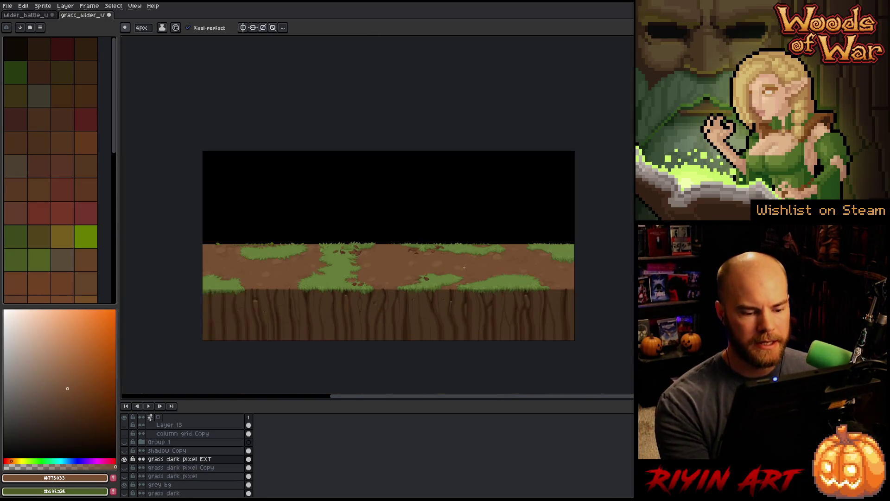
{"action": "scroll", "coordinate": [457, 264], "scroll_direction": "up", "scroll_amount": 1}
{"action": "left_click_drag", "start_coordinate": [242, 278], "coordinate": [324, 271]}
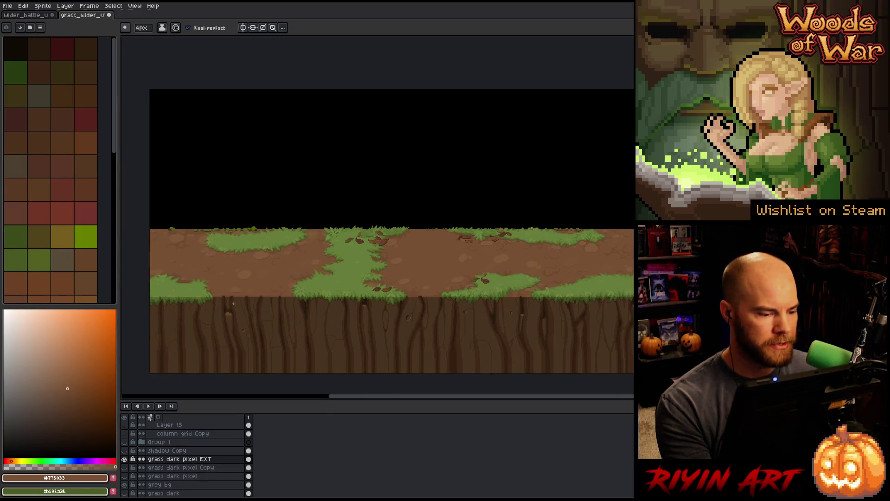
{"action": "scroll", "coordinate": [342, 298], "scroll_direction": "up", "scroll_amount": 3}
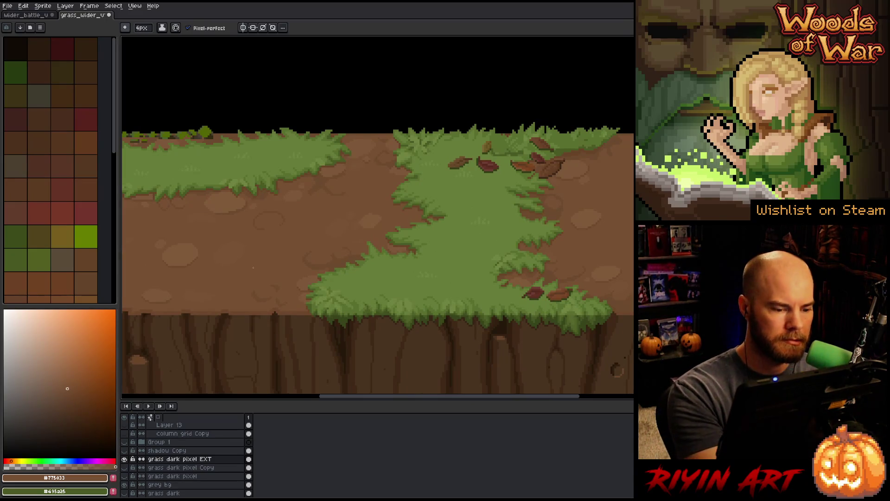
{"action": "left_click", "coordinate": [341, 202], "text": "alt"}
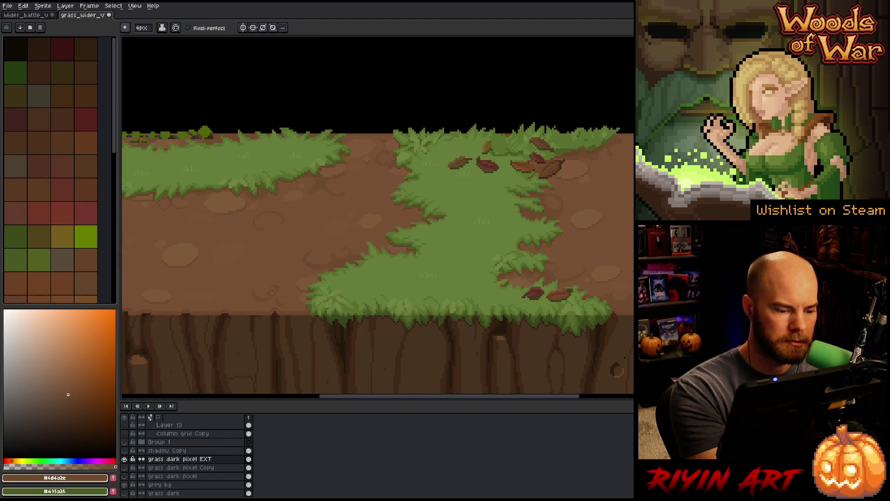
{"action": "left_click", "coordinate": [144, 29]}
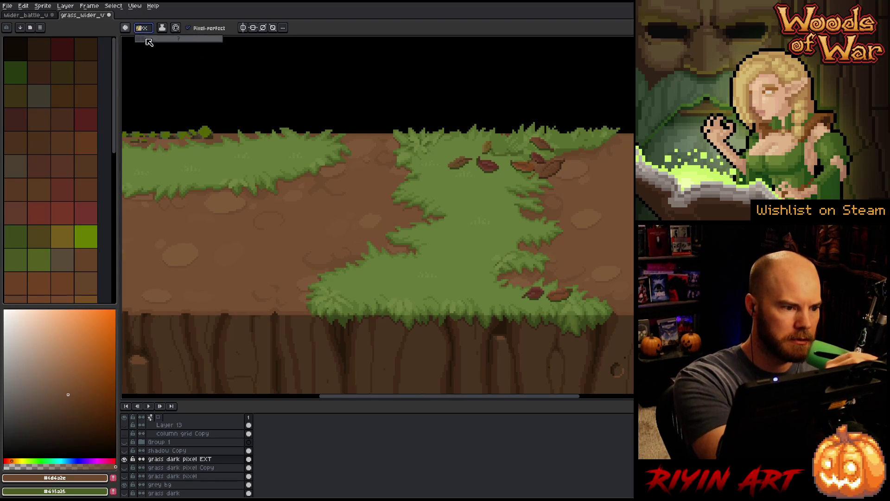
{"action": "left_click", "coordinate": [321, 258]}
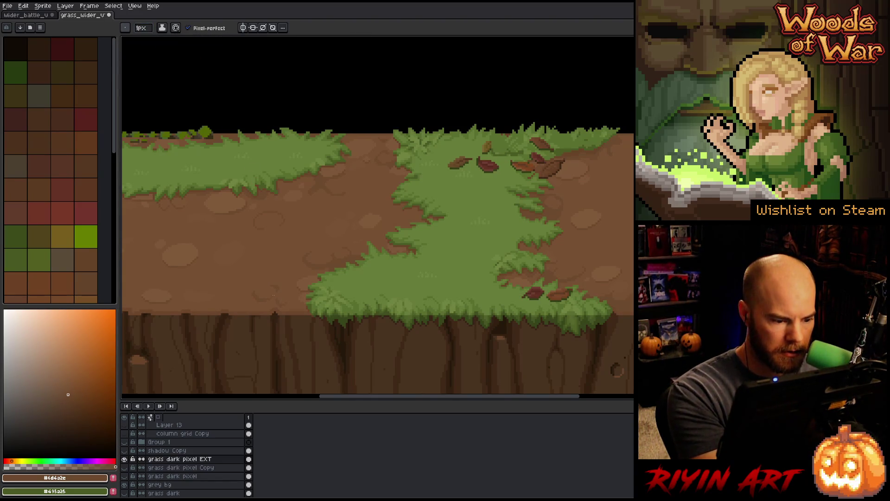
{"action": "left_click", "coordinate": [324, 263], "text": "alt"}
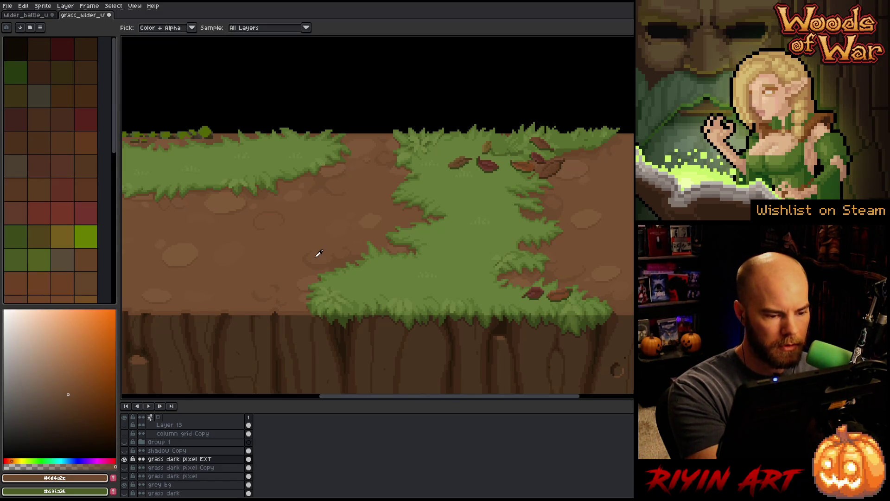
- Restore the full editor interface, pan right, and re-sample the darker dirt brown
{"action": "key", "text": "ctrl+f"}
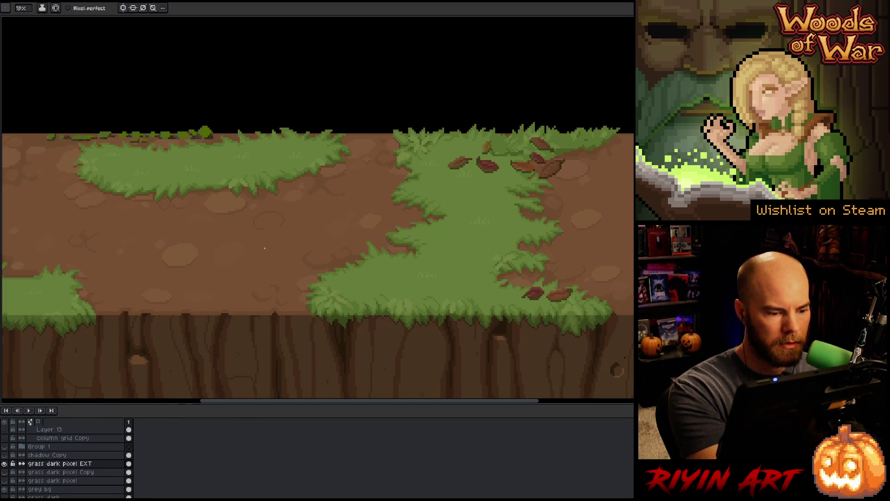
{"action": "key", "text": "ctrl"}
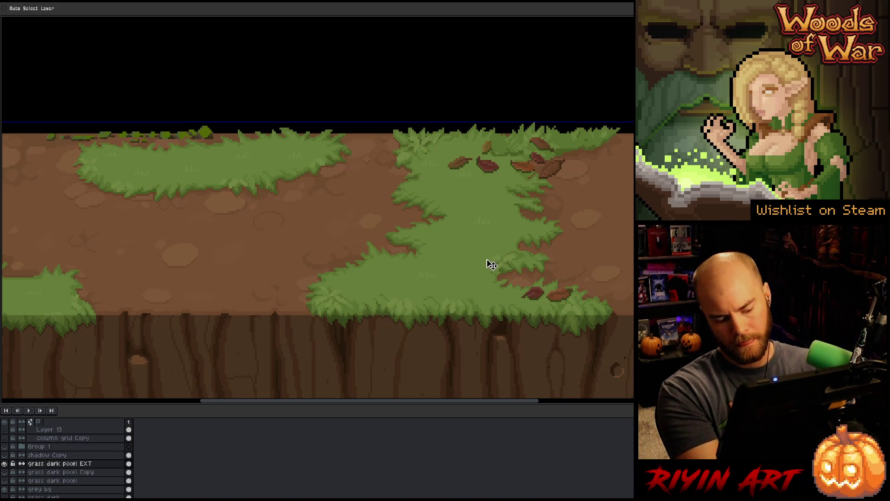
{"action": "key", "text": "ctrl+f"}
{"action": "mouse_move", "coordinate": [494, 268]}
{"action": "left_mouse_down"}
{"action": "mouse_move", "coordinate": [372, 314]}
{"action": "mouse_move", "coordinate": [314, 312]}
{"action": "left_mouse_up"}
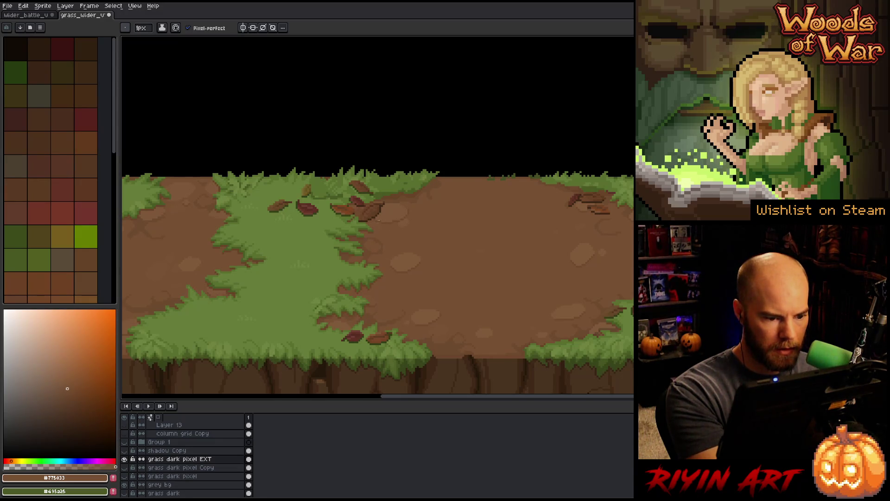
{"action": "left_click", "coordinate": [386, 246], "text": "alt"}
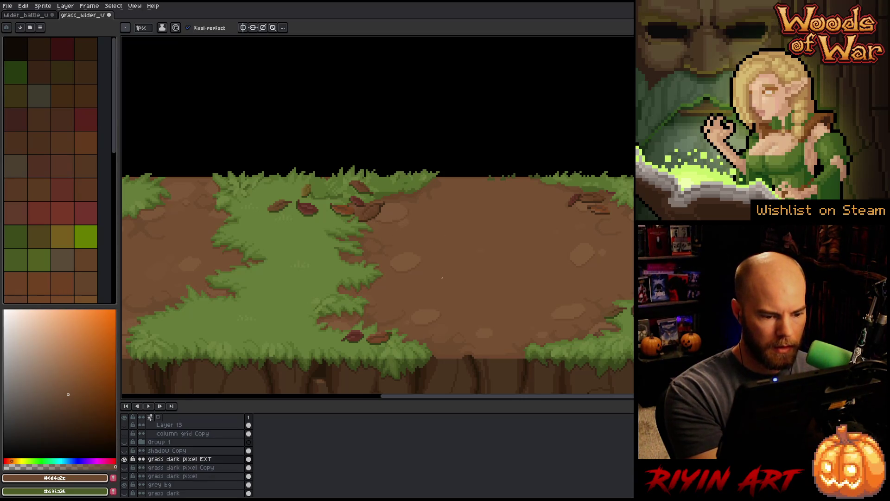
{"action": "scroll", "coordinate": [430, 353], "scroll_direction": "down", "scroll_amount": 5}
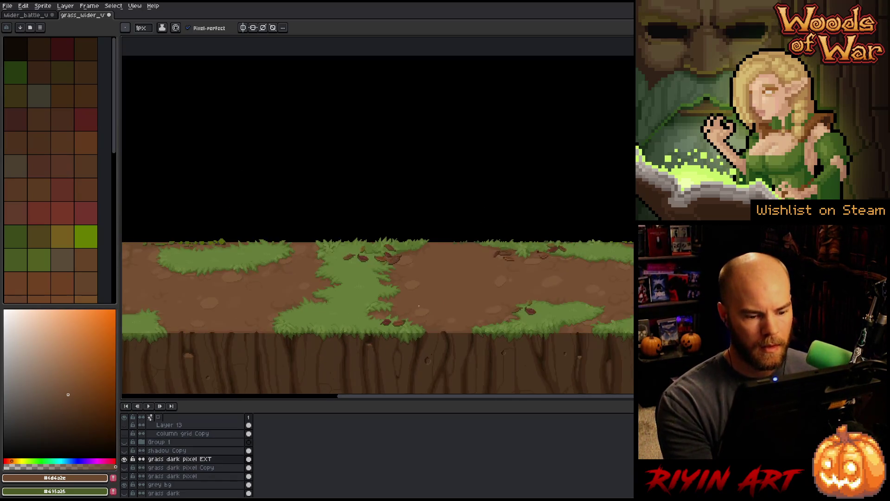
{"action": "scroll", "coordinate": [438, 283], "scroll_direction": "up", "scroll_amount": 1}
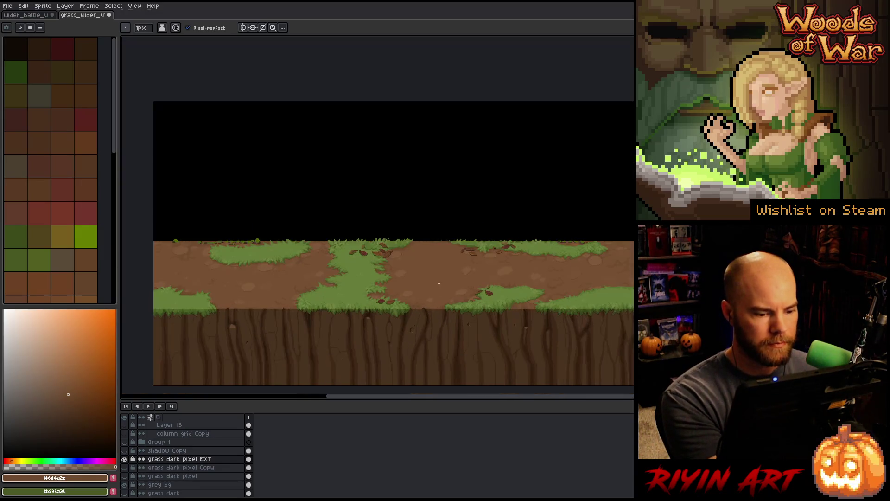
- Pan the view up and left and zoom out to fit the sprite
{"action": "key", "text": "v"}
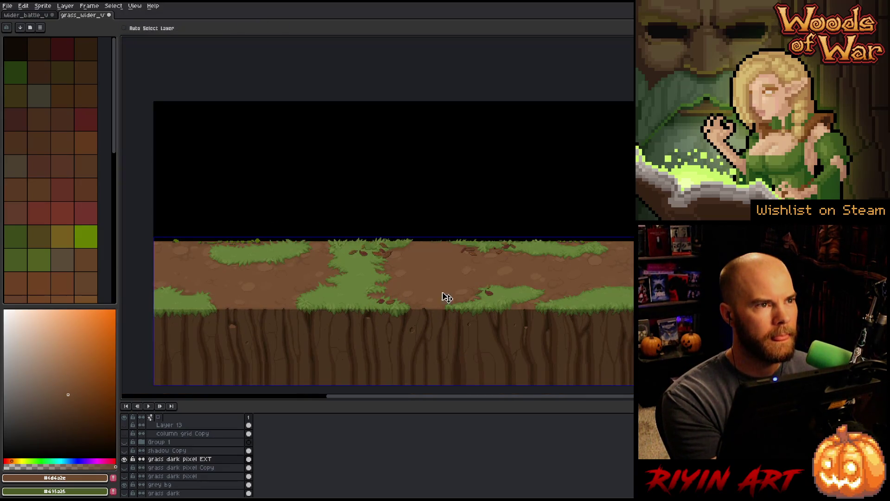
{"action": "right_click", "coordinate": [437, 314]}
{"action": "key", "text": "h"}
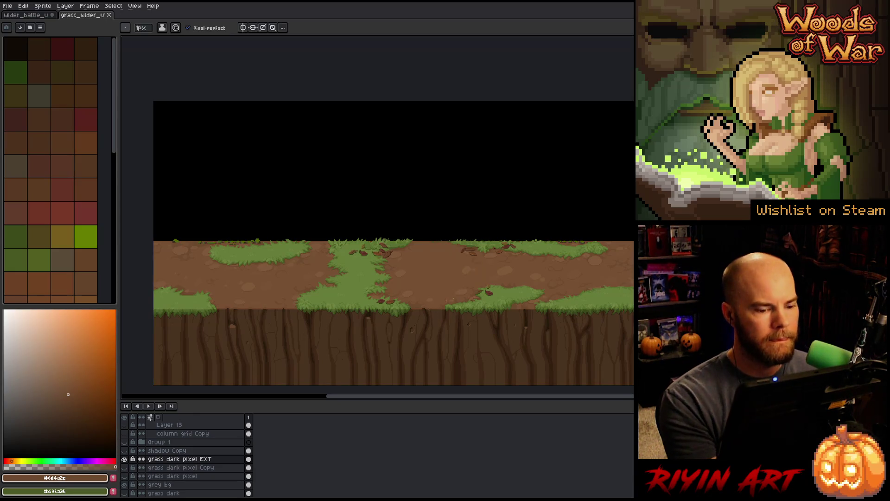
{"action": "left_click_drag", "start_coordinate": [437, 314], "coordinate": [430, 268]}
{"action": "key", "text": "b"}
{"action": "scroll", "coordinate": [429, 267], "scroll_direction": "down", "scroll_amount": 1}
{"action": "scroll", "coordinate": [175, 479], "scroll_direction": "down", "scroll_amount": 2}
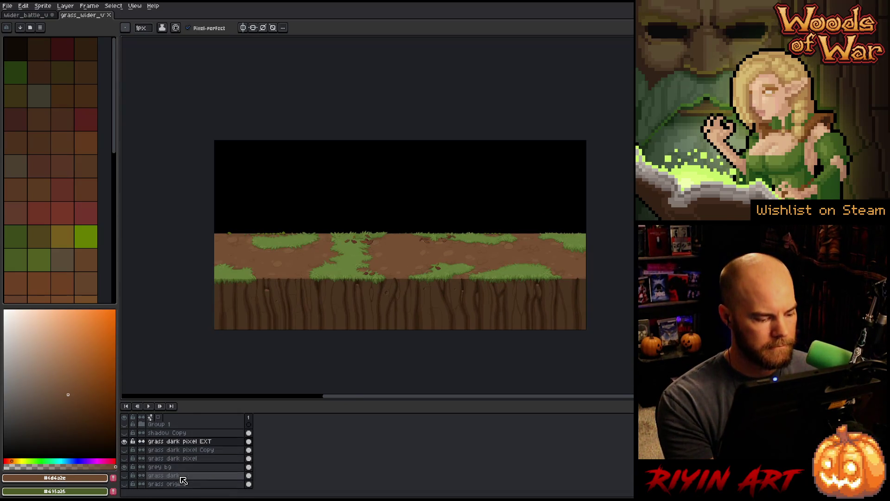
- Hide grey bg, copy the grass ground, and select Layer 28 in wider_battle
{"action": "left_click", "coordinate": [124, 466]}
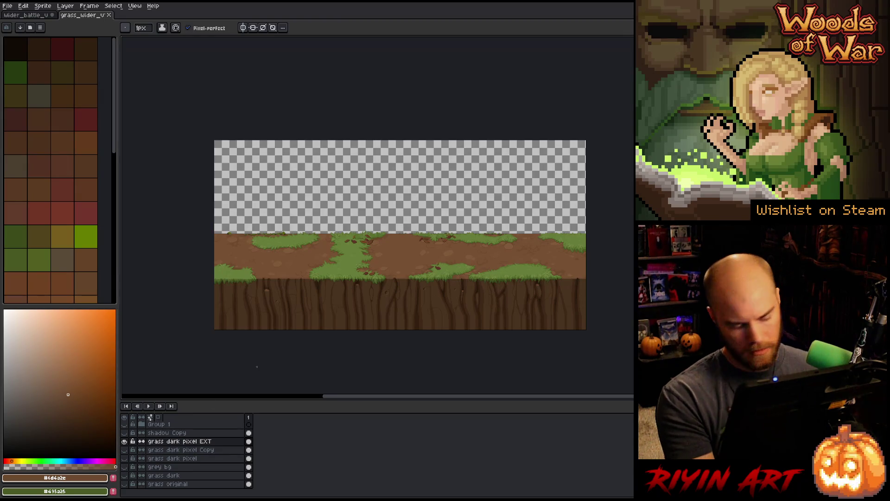
{"action": "key", "text": "ctrl"}
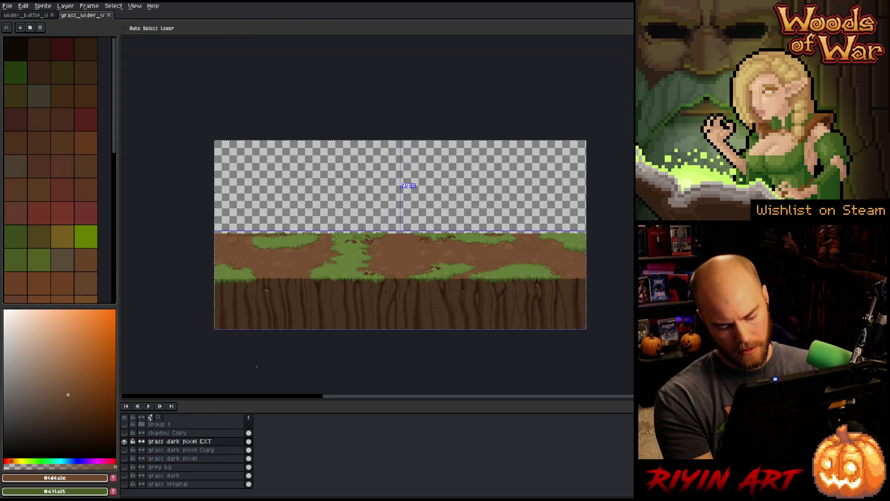
{"action": "left_click", "coordinate": [37, 15]}
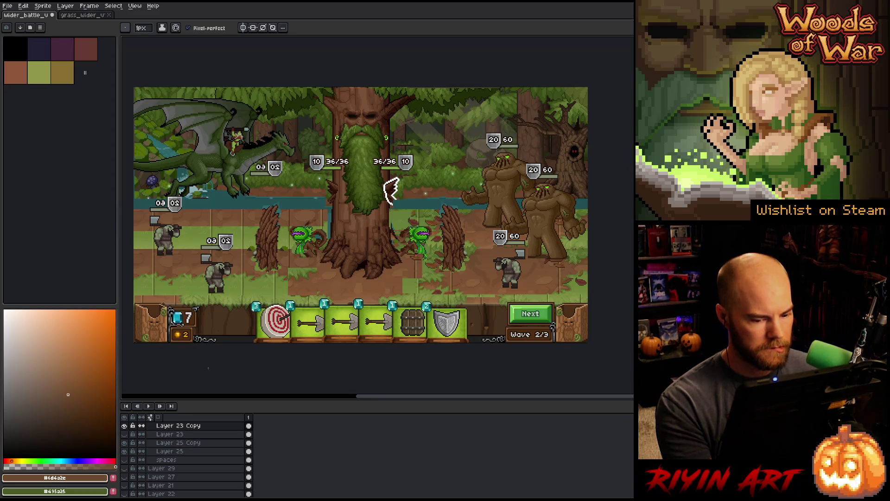
{"action": "scroll", "coordinate": [160, 447], "scroll_direction": "up", "scroll_amount": 1}
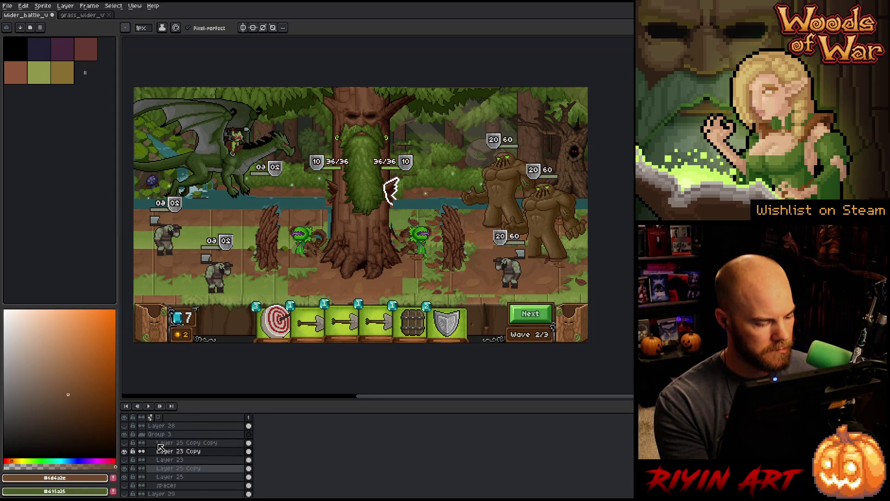
{"action": "left_click", "coordinate": [157, 434]}
{"action": "double_click", "coordinate": [156, 426]}
{"action": "left_click", "coordinate": [157, 434]}
- Collapse Group 3 and toggle Group 1 and the dragon's Layer 12 to compare the scene
{"action": "left_click", "coordinate": [125, 435]}
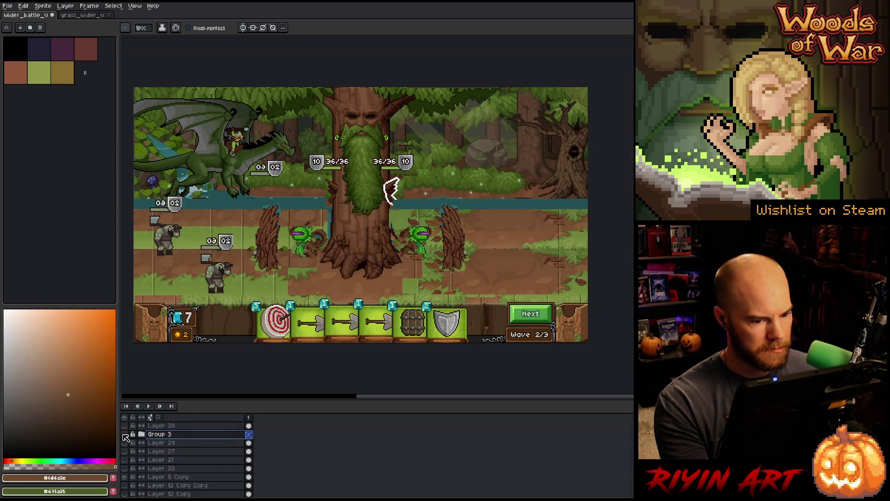
{"action": "scroll", "coordinate": [160, 441], "scroll_direction": "down", "scroll_amount": 2}
{"action": "scroll", "coordinate": [160, 436], "scroll_direction": "down", "scroll_amount": 5}
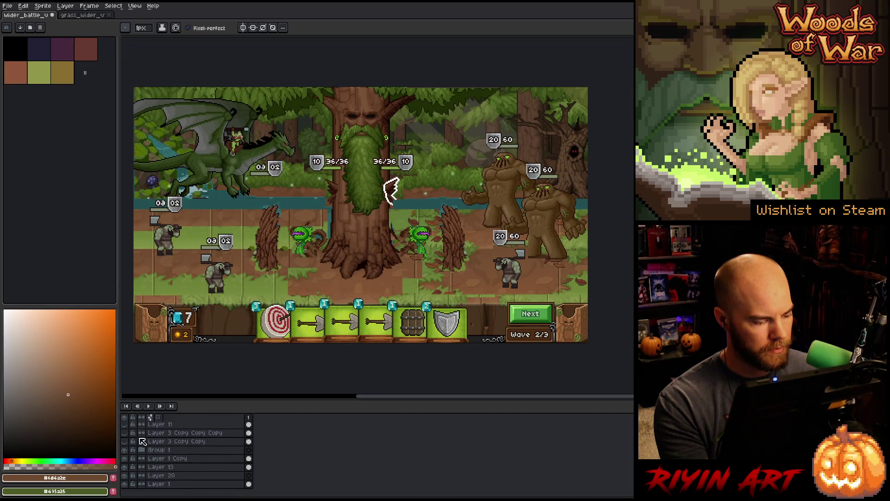
{"action": "left_click", "coordinate": [125, 450]}
{"action": "left_click", "coordinate": [127, 450]}
{"action": "left_click", "coordinate": [126, 450]}
{"action": "left_click", "coordinate": [126, 449]}
{"action": "scroll", "coordinate": [129, 452], "scroll_direction": "up", "scroll_amount": 5}
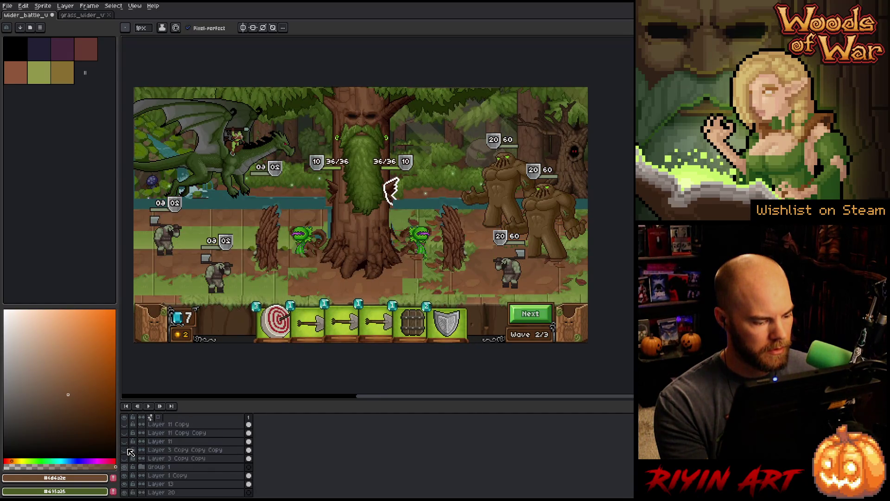
{"action": "left_click", "coordinate": [126, 433]}
{"action": "left_click", "coordinate": [127, 434]}
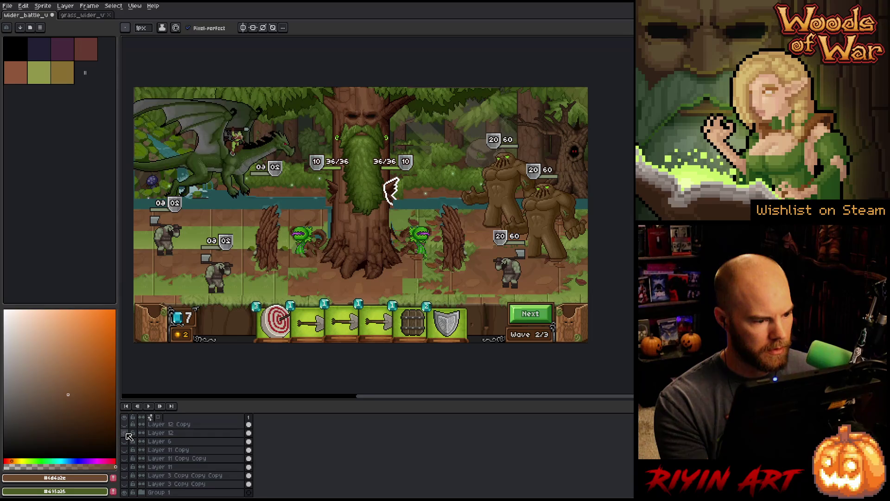
- Add a new empty layer above Layer 6 and paste the grass ground into it
{"action": "left_click", "coordinate": [130, 441]}
{"action": "key", "text": "shift+n"}
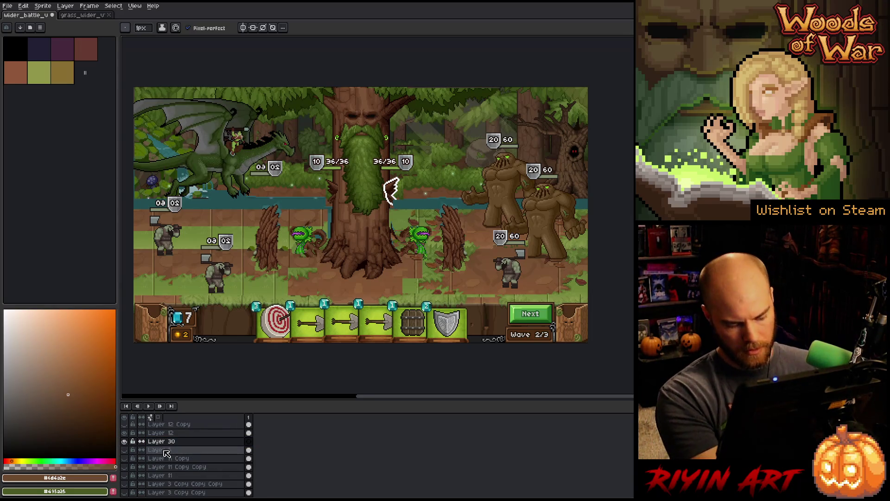
{"action": "key", "text": "ctrl+v"}
- Position the pasted grass ground under the units, lowering it about 23 pixels and nudging it one pixel left
{"action": "mouse_move", "coordinate": [367, 284]}
{"action": "left_mouse_down"}
{"action": "mouse_move", "coordinate": [349, 229]}
{"action": "mouse_move", "coordinate": [279, 288]}
{"action": "mouse_move", "coordinate": [195, 324]}
{"action": "mouse_move", "coordinate": [189, 255]}
{"action": "mouse_move", "coordinate": [242, 257]}
{"action": "mouse_move", "coordinate": [242, 272]}
{"action": "mouse_move", "coordinate": [243, 238]}
{"action": "left_mouse_up"}
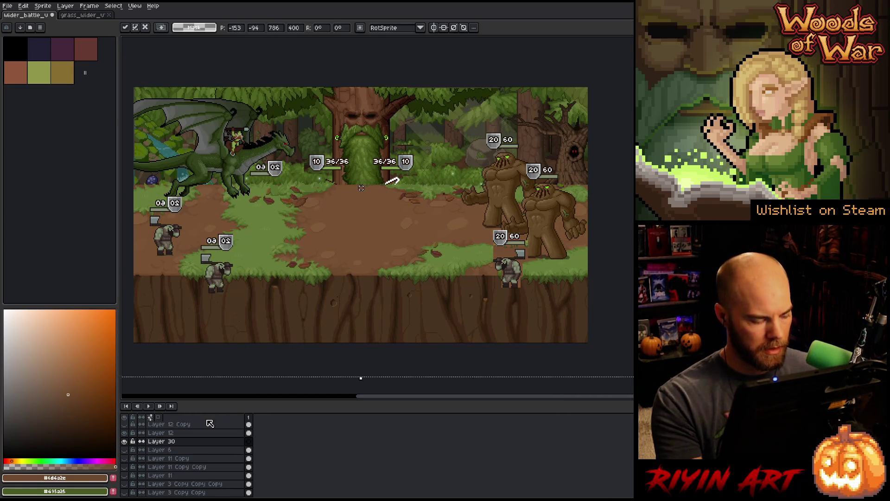
{"action": "scroll", "coordinate": [162, 448], "scroll_direction": "up", "scroll_amount": 3}
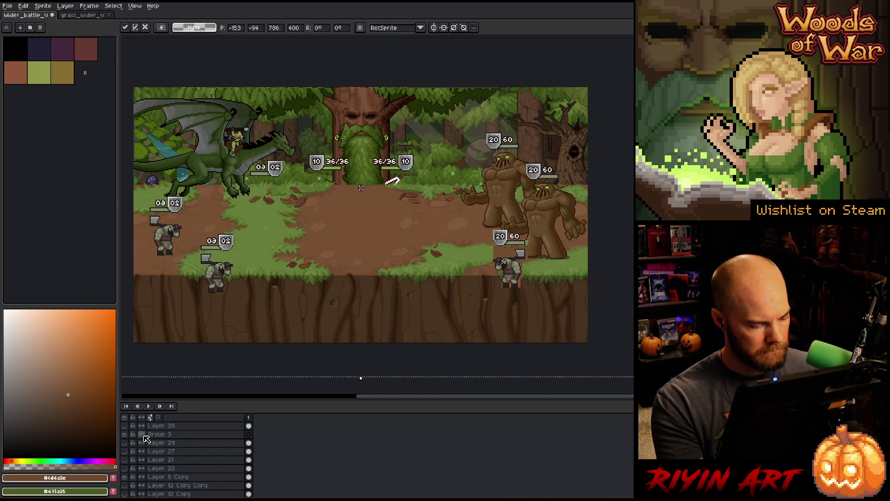
{"action": "left_click", "coordinate": [142, 434]}
{"action": "scroll", "coordinate": [139, 452], "scroll_direction": "down", "scroll_amount": 1}
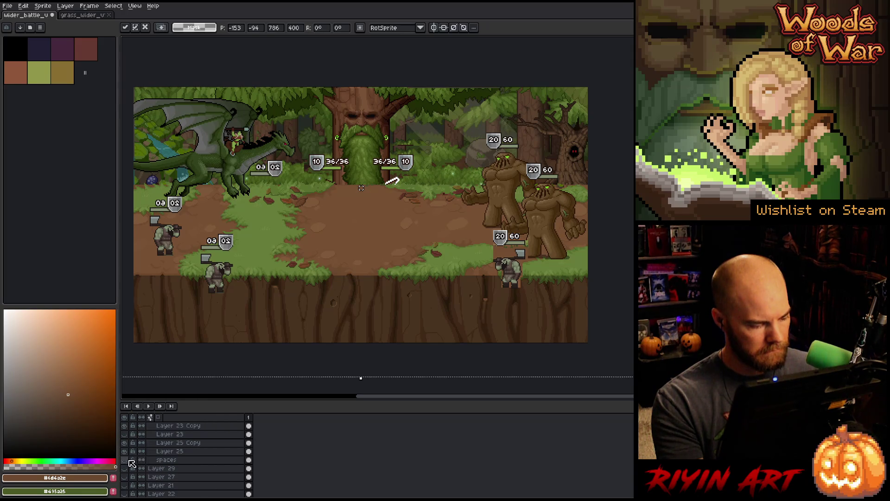
{"action": "left_click", "coordinate": [124, 460]}
{"action": "left_click_drag", "start_coordinate": [422, 224], "coordinate": [427, 251]}
{"action": "scroll", "coordinate": [459, 226], "scroll_direction": "up", "scroll_amount": 3}
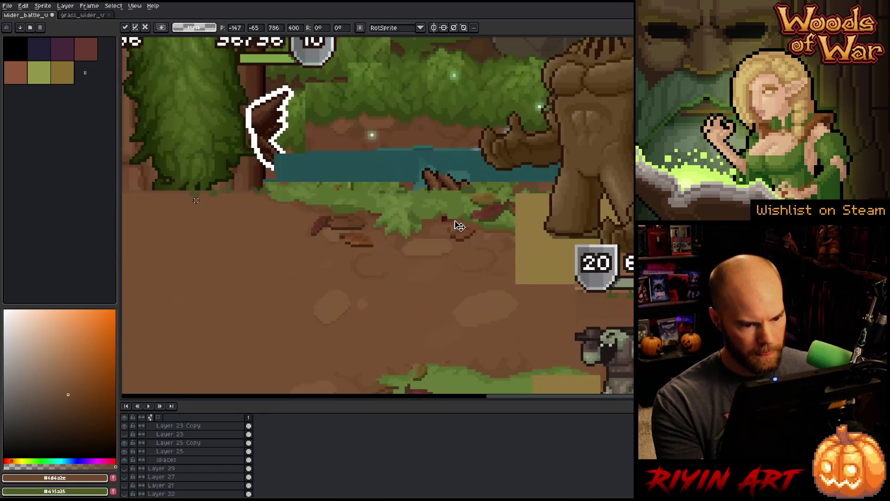
{"action": "key", "text": "Left"}
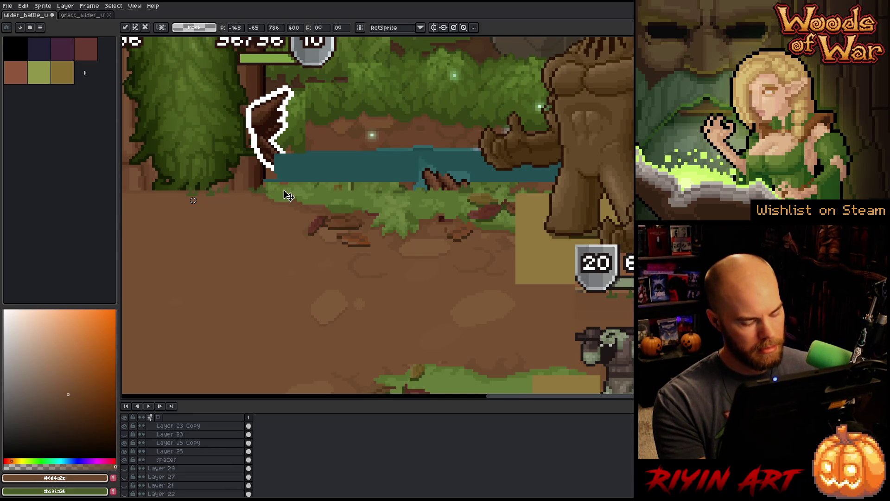
{"action": "key", "text": "Return"}
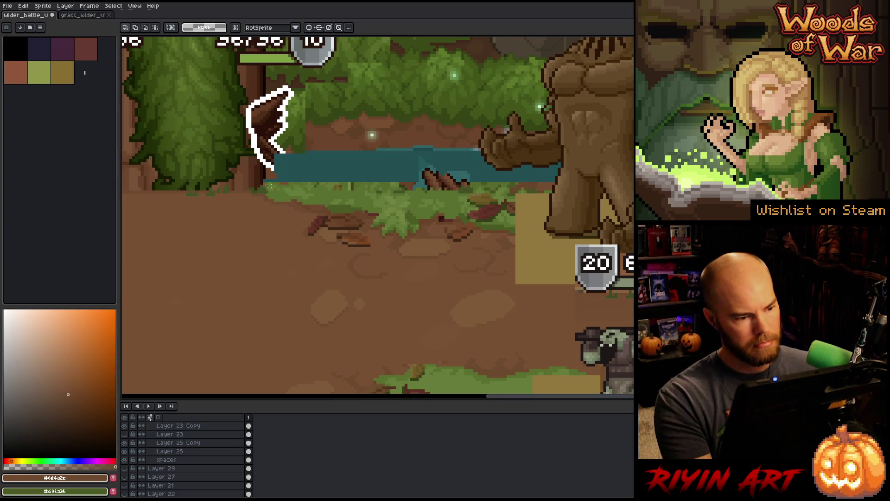
- Shift the layer content down about 6 pixels so the river strip shows above the ground
{"action": "left_click_drag", "start_coordinate": [246, 190], "coordinate": [587, 131]}
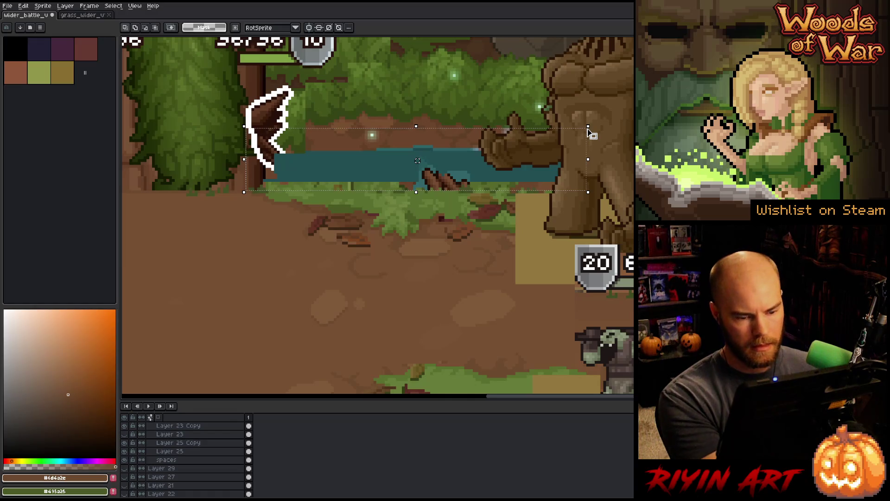
{"action": "key", "text": "ctrl+d"}
{"action": "left_click_drag", "start_coordinate": [179, 379], "coordinate": [179, 382]}
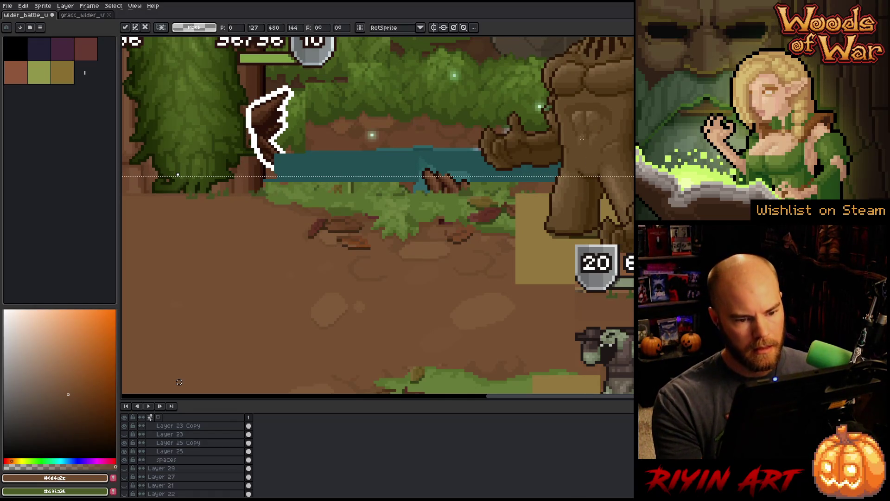
{"action": "scroll", "coordinate": [457, 269], "scroll_direction": "down", "scroll_amount": 3}
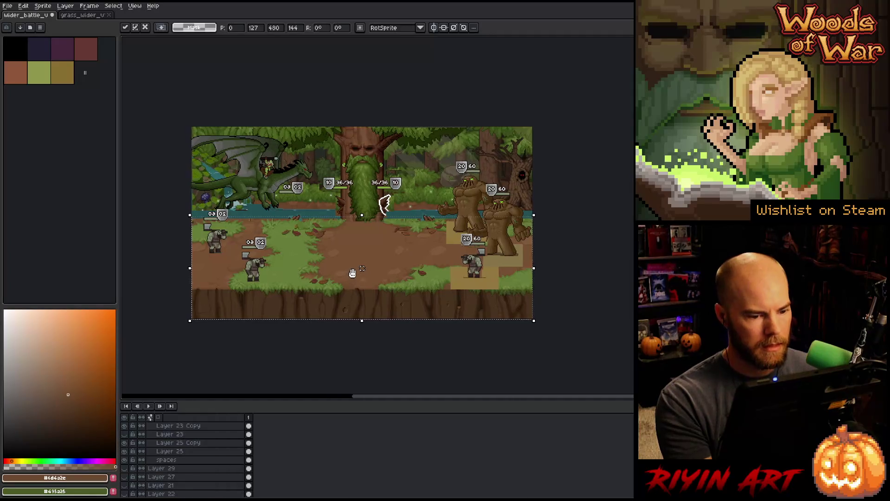
{"action": "left_click_drag", "start_coordinate": [348, 272], "coordinate": [360, 270]}
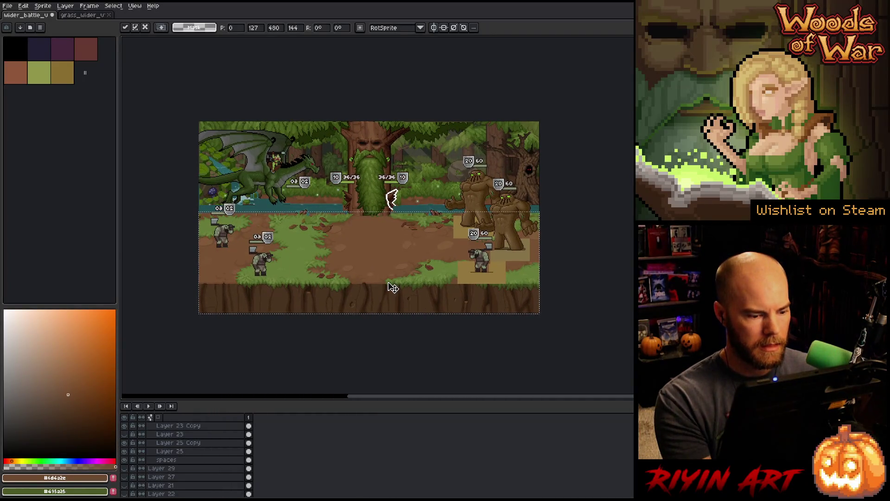
{"action": "key", "text": "Return"}
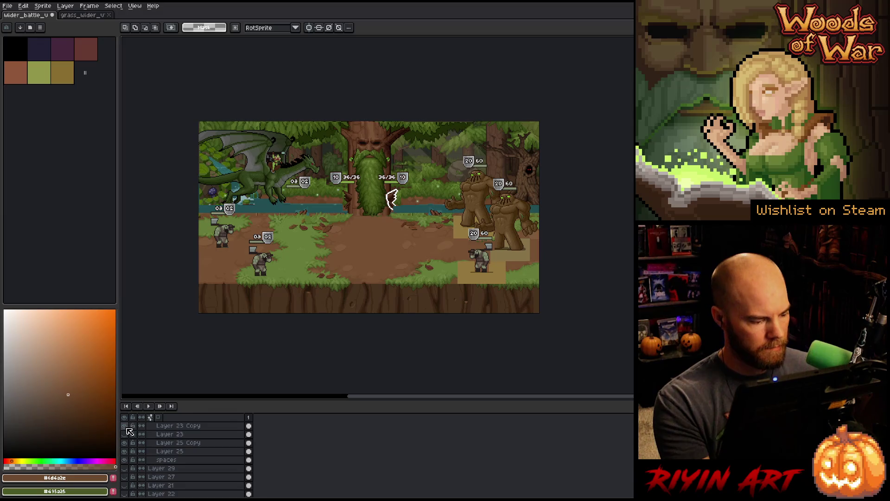
{"action": "key", "text": "v"}
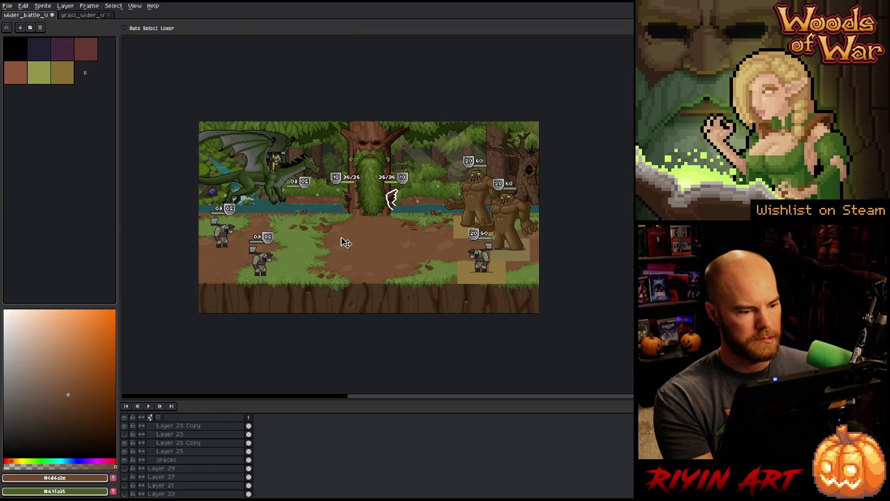
{"action": "double_click", "coordinate": [160, 493]}
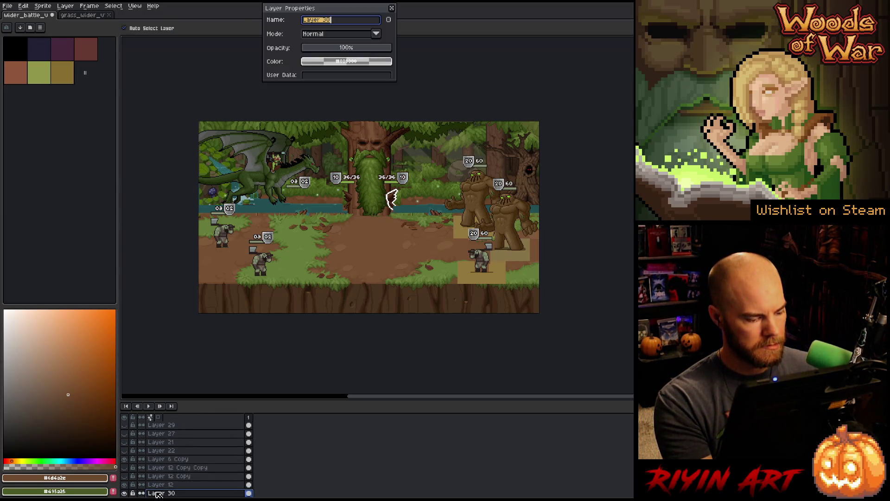
- Rename the new layer to grass and toggle it on and off to compare the scene
{"action": "type", "text": "grass"}
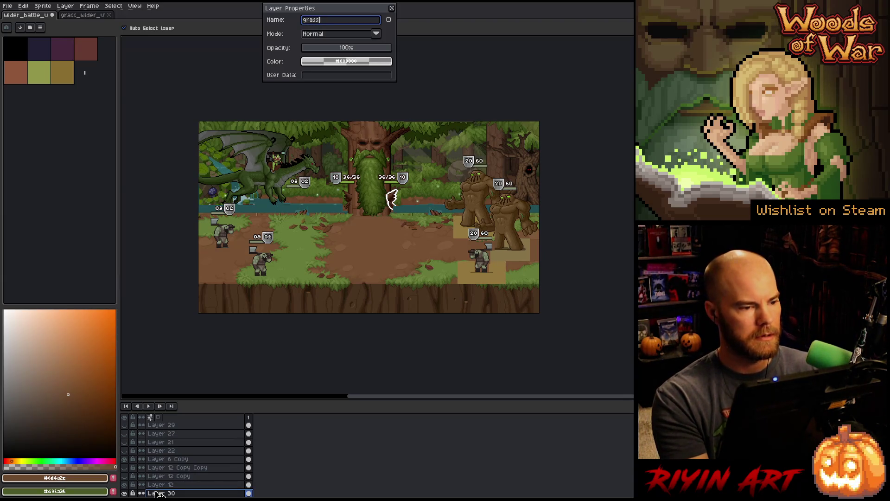
{"action": "key", "text": "Return"}
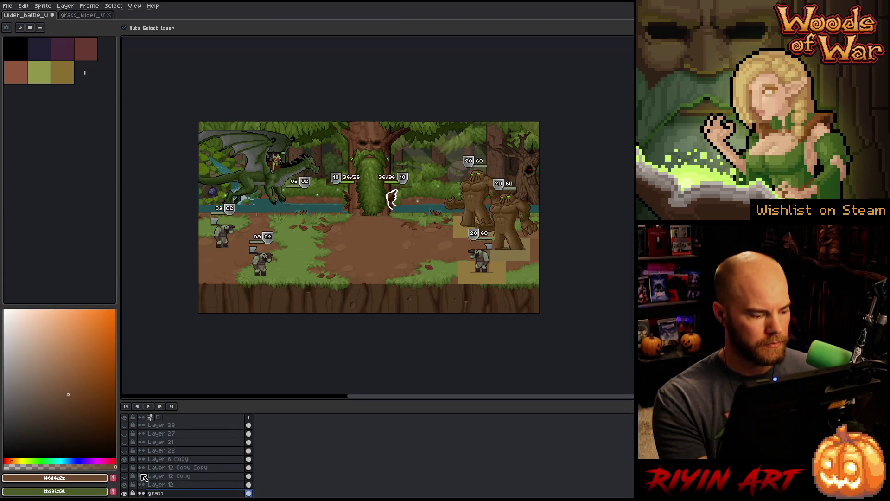
{"action": "left_click", "coordinate": [124, 493]}
{"action": "left_click", "coordinate": [124, 494]}
{"action": "left_click", "coordinate": [125, 493]}
{"action": "left_click", "coordinate": [124, 493]}
{"action": "left_click", "coordinate": [124, 493]}
{"action": "left_click", "coordinate": [124, 494]}
{"action": "left_click", "coordinate": [125, 493]}
{"action": "left_click", "coordinate": [124, 493]}
{"action": "left_click", "coordinate": [124, 493]}
{"action": "left_click", "coordinate": [125, 493]}
{"action": "left_click", "coordinate": [124, 493]}
{"action": "left_click", "coordinate": [124, 493]}
{"action": "left_click", "coordinate": [124, 493]}
{"action": "left_click", "coordinate": [125, 494]}
{"action": "left_click", "coordinate": [124, 493]}
{"action": "left_click", "coordinate": [124, 494]}
- Hide the spaces layer's tan highlight tiles around the enemies
{"action": "left_click_drag", "start_coordinate": [358, 259], "coordinate": [319, 271]}
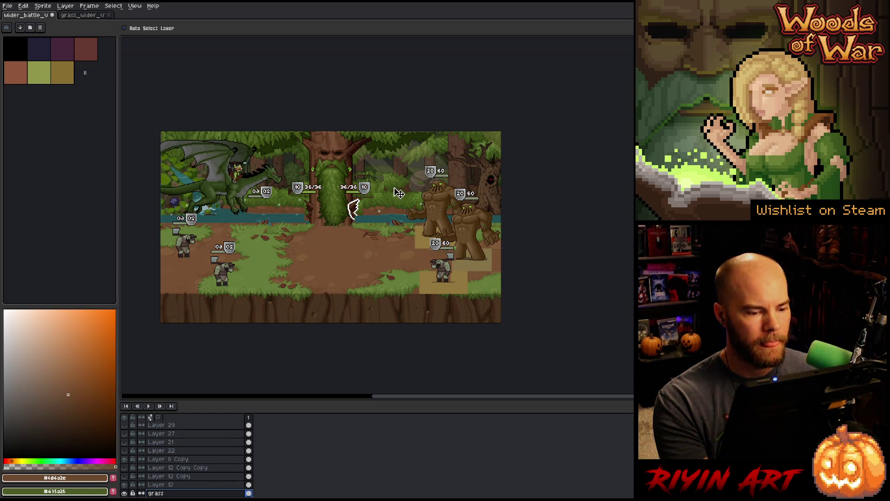
{"action": "scroll", "coordinate": [413, 229], "scroll_direction": "up", "scroll_amount": 5}
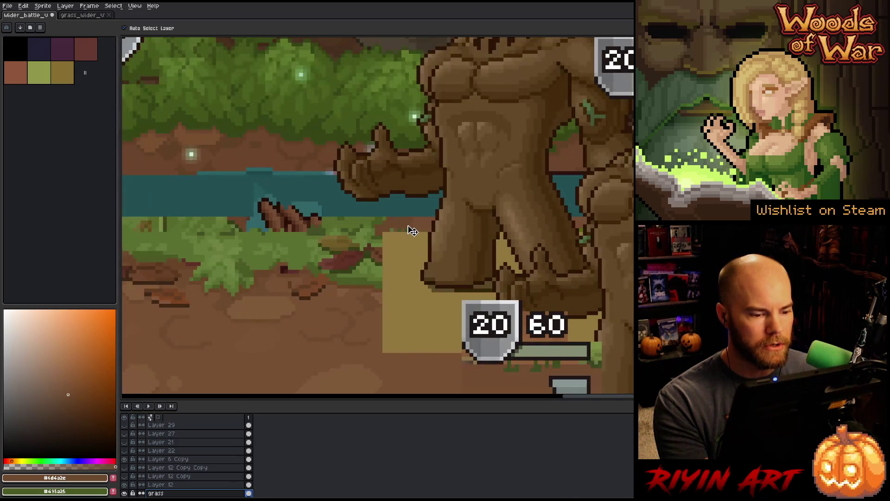
{"action": "scroll", "coordinate": [408, 234], "scroll_direction": "down", "scroll_amount": 5}
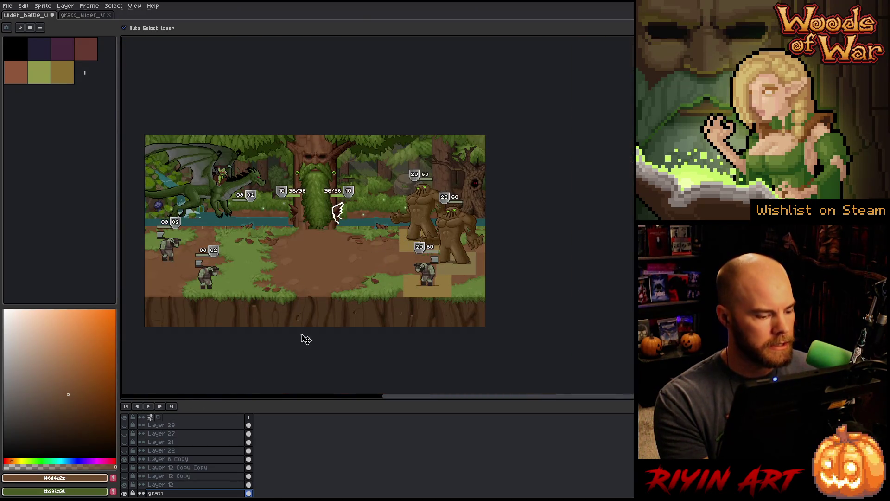
{"action": "left_click", "coordinate": [407, 291]}
{"action": "left_click", "coordinate": [125, 426]}
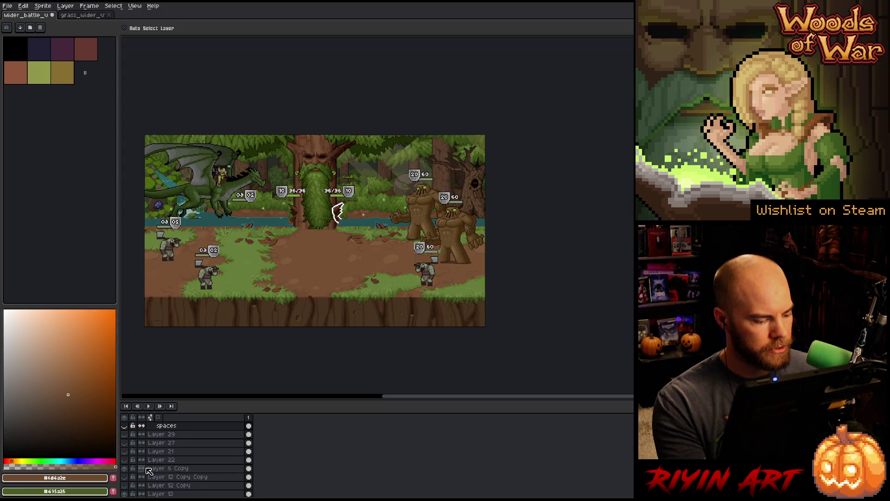
- Check the scene by toggling the dragon and grass layers off and back on
{"action": "left_click", "coordinate": [338, 251]}
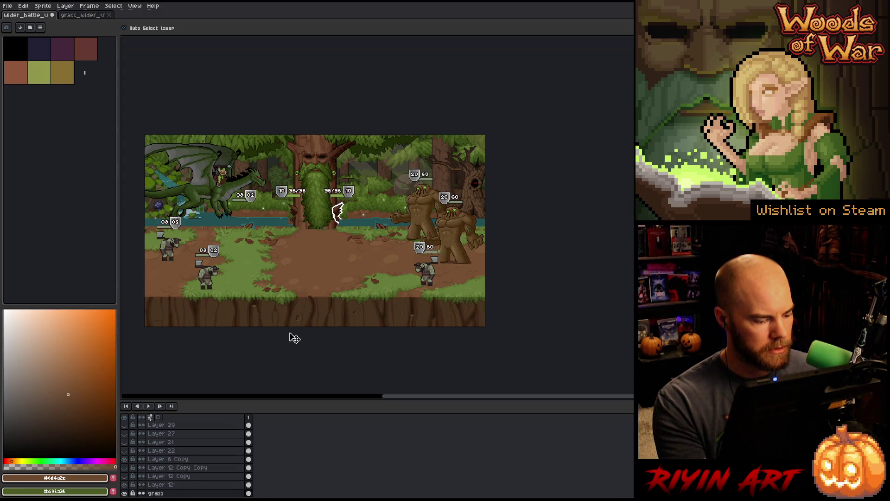
{"action": "scroll", "coordinate": [127, 460], "scroll_direction": "down", "scroll_amount": 4}
{"action": "left_click", "coordinate": [125, 453]}
{"action": "left_click", "coordinate": [125, 453]}
{"action": "left_click", "coordinate": [142, 459]}
{"action": "left_click", "coordinate": [124, 459]}
{"action": "left_click", "coordinate": [125, 459]}
{"action": "left_click", "coordinate": [124, 459]}
{"action": "left_click", "coordinate": [124, 459]}
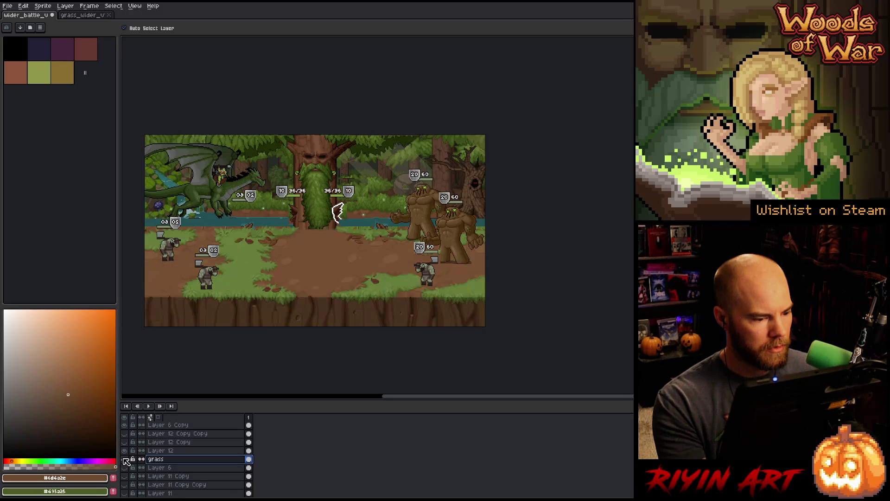
{"action": "left_click_drag", "start_coordinate": [286, 238], "coordinate": [301, 229]}
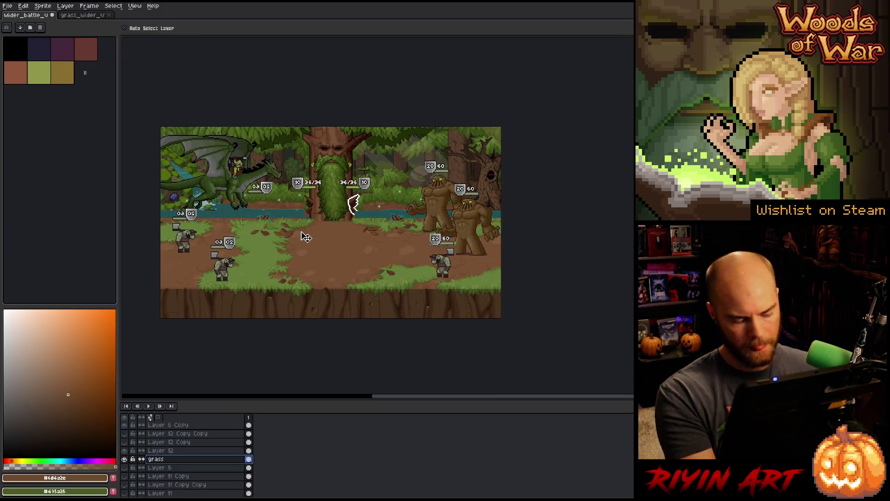
- Save the mockup as wider_battle_v3.aseprite, then bring up the Open dialog for another file
{"action": "left_click", "coordinate": [7, 6]}
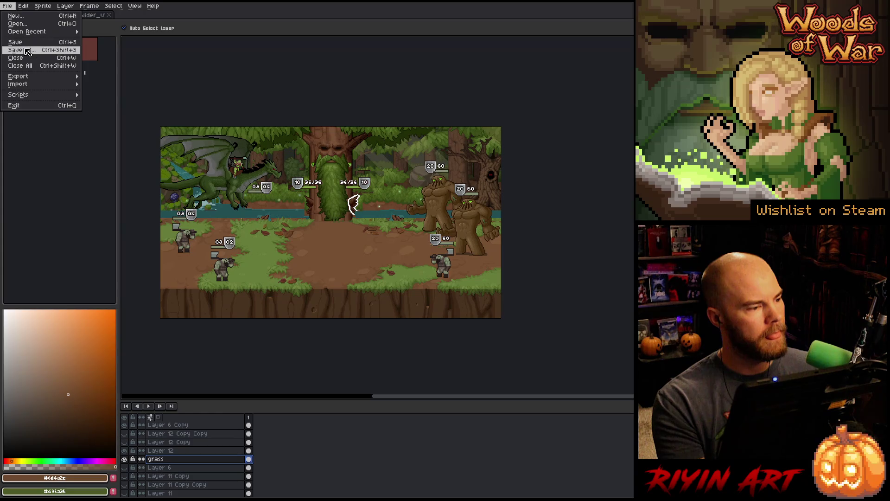
{"action": "left_click", "coordinate": [28, 50]}
{"action": "left_click", "coordinate": [335, 312]}
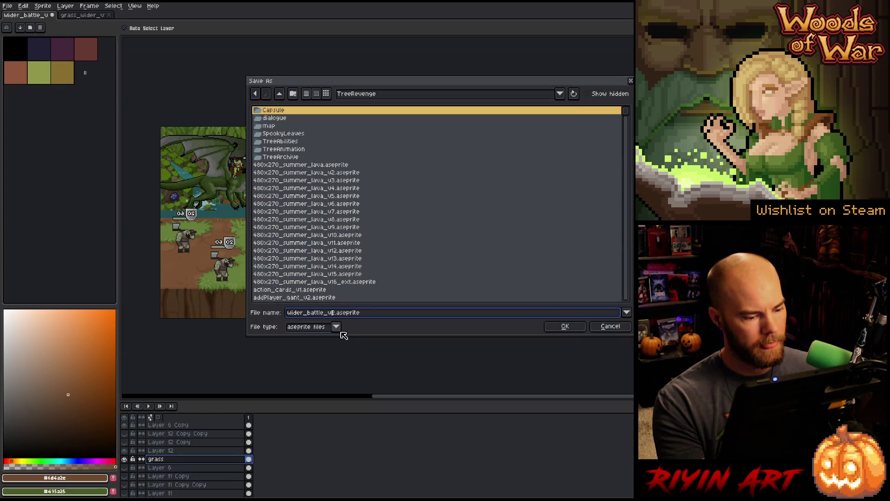
{"action": "key", "text": "BackSpace"}
{"action": "type", "text": "3"}
{"action": "key", "text": "Return"}
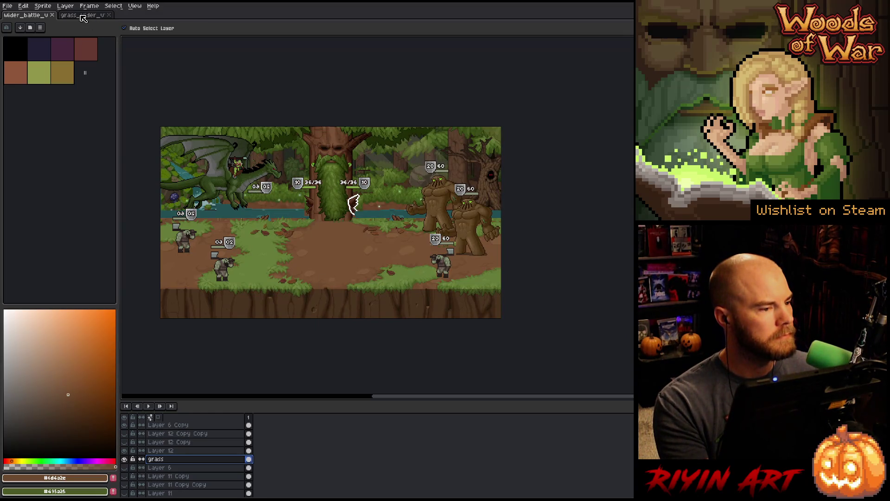
{"action": "left_click", "coordinate": [7, 5]}
{"action": "left_click", "coordinate": [14, 22]}
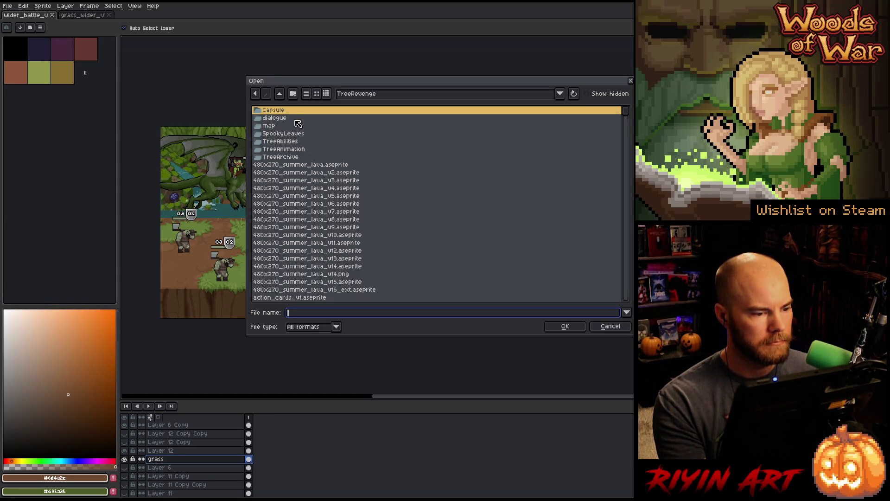
- Browse to images > spring > 786x400 and open waterfall.png
{"action": "left_click", "coordinate": [343, 95]}
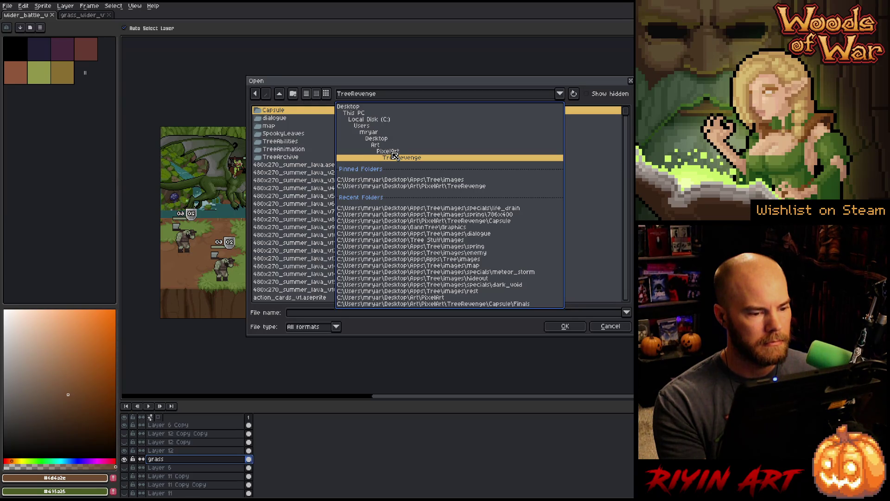
{"action": "left_click", "coordinate": [393, 180]}
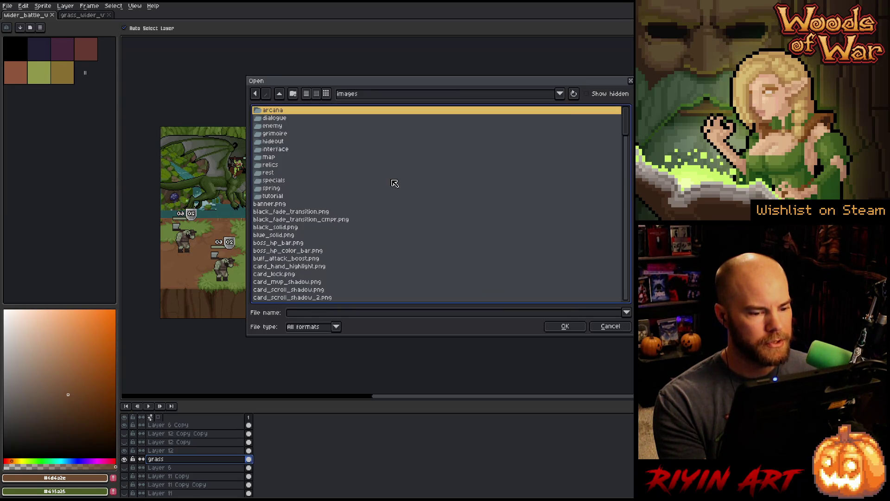
{"action": "double_click", "coordinate": [282, 190]}
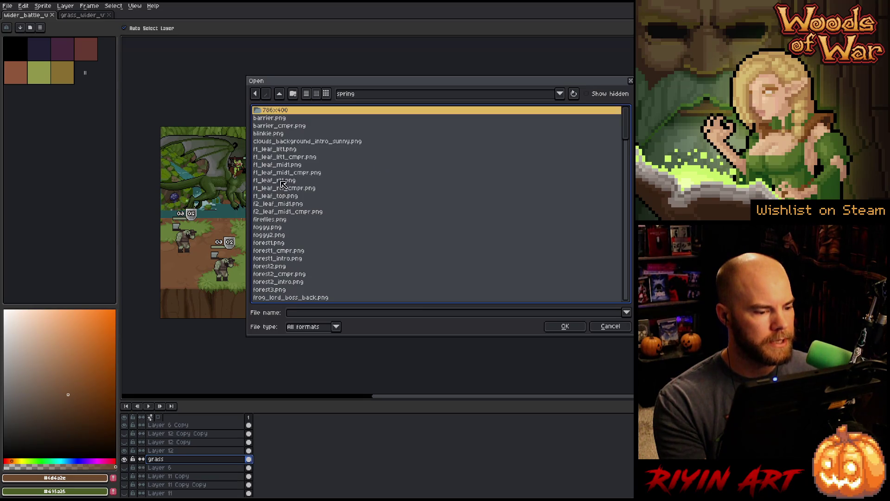
{"action": "key", "text": "Return"}
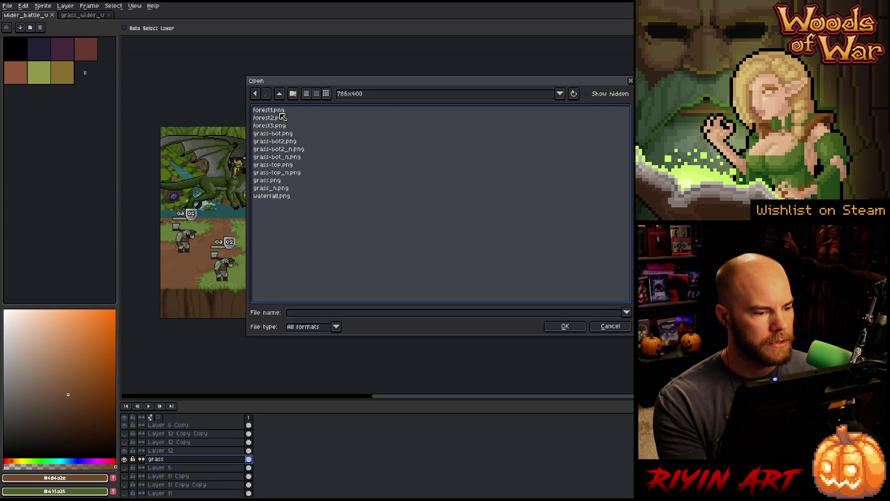
{"action": "left_click", "coordinate": [280, 114]}
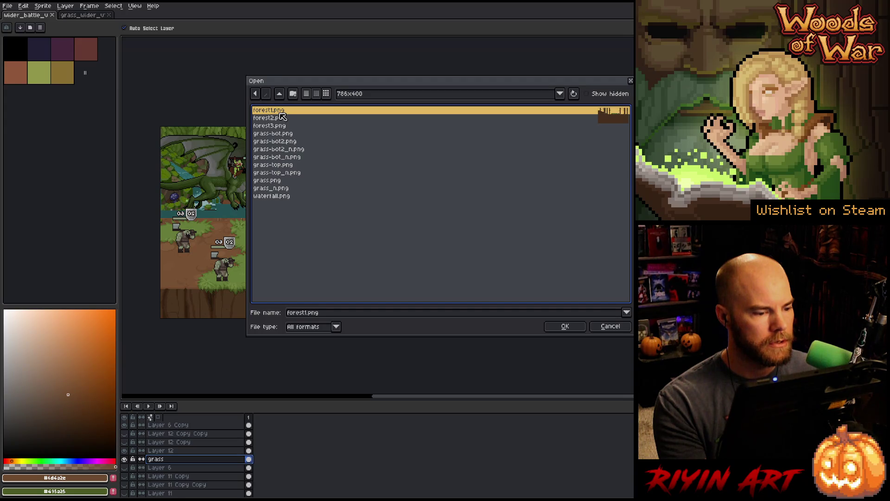
{"action": "left_click", "coordinate": [281, 191]}
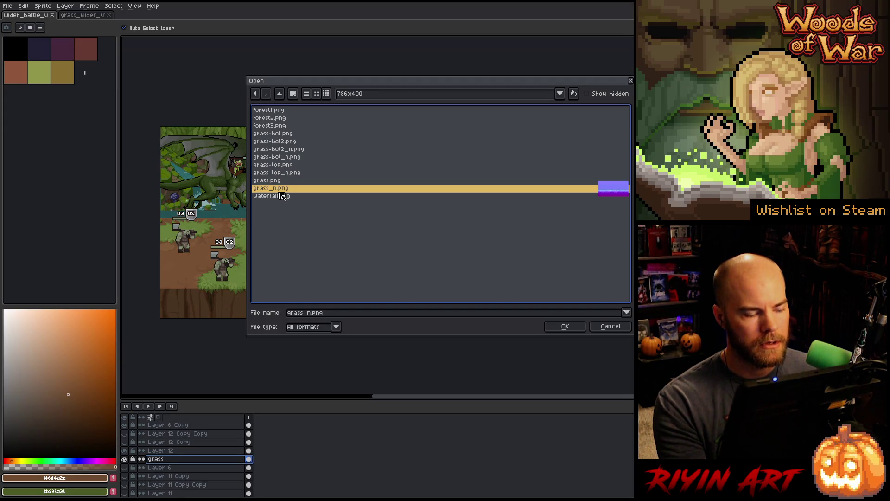
{"action": "left_click", "coordinate": [282, 198]}
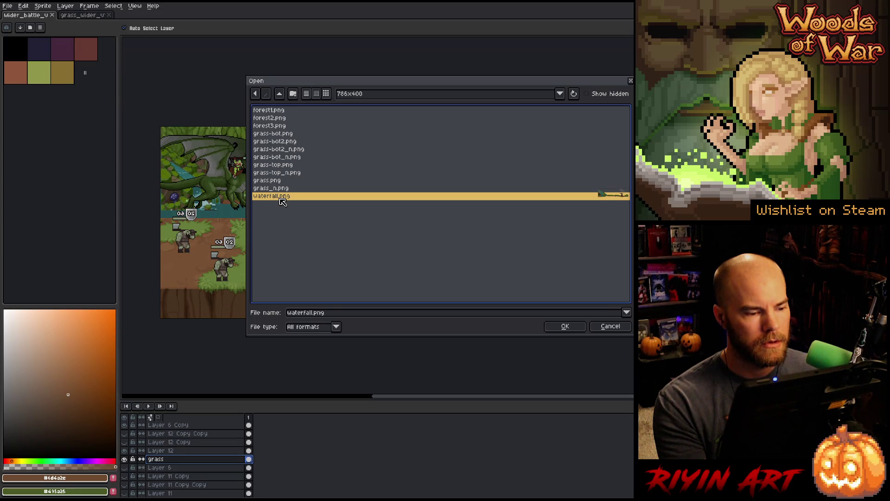
{"action": "double_click", "coordinate": [281, 199]}
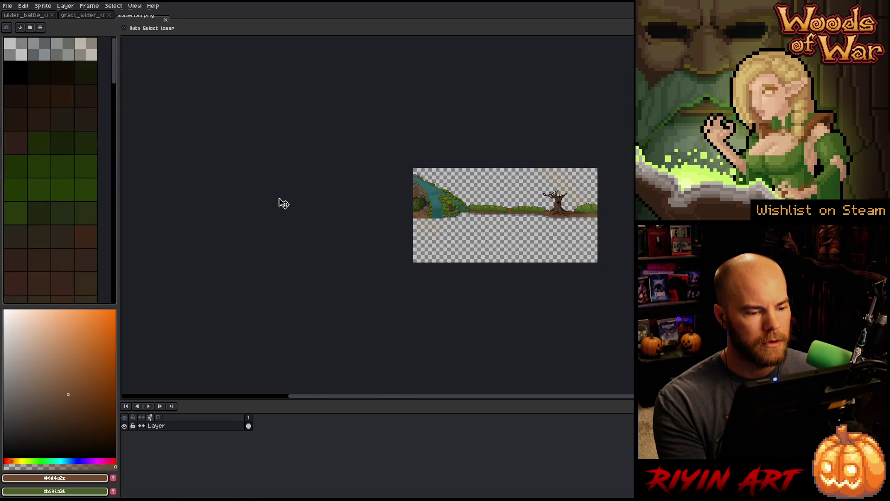
- Copy the entire waterfall sprite and return to the wider_battle mockup
{"action": "scroll", "coordinate": [558, 209], "scroll_direction": "up", "scroll_amount": 3}
{"action": "scroll", "coordinate": [558, 208], "scroll_direction": "down", "scroll_amount": 4}
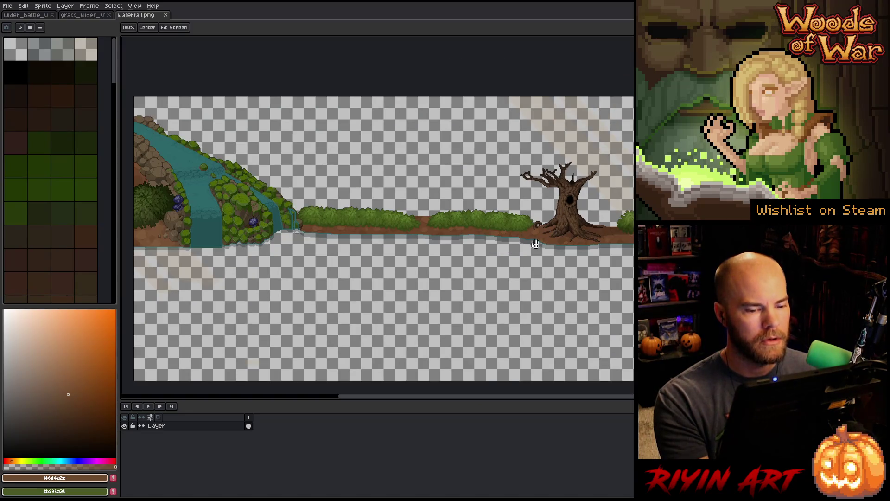
{"action": "scroll", "coordinate": [435, 247], "scroll_direction": "up", "scroll_amount": 1}
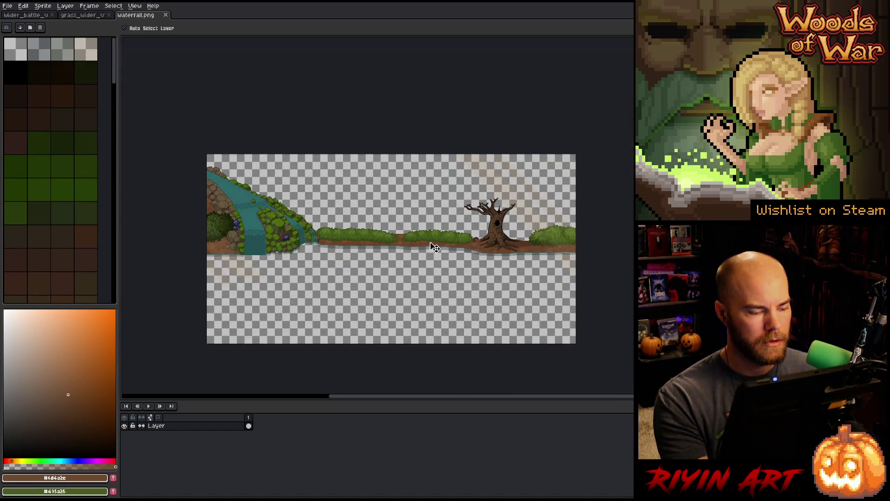
{"action": "key", "text": "ctrl+a"}
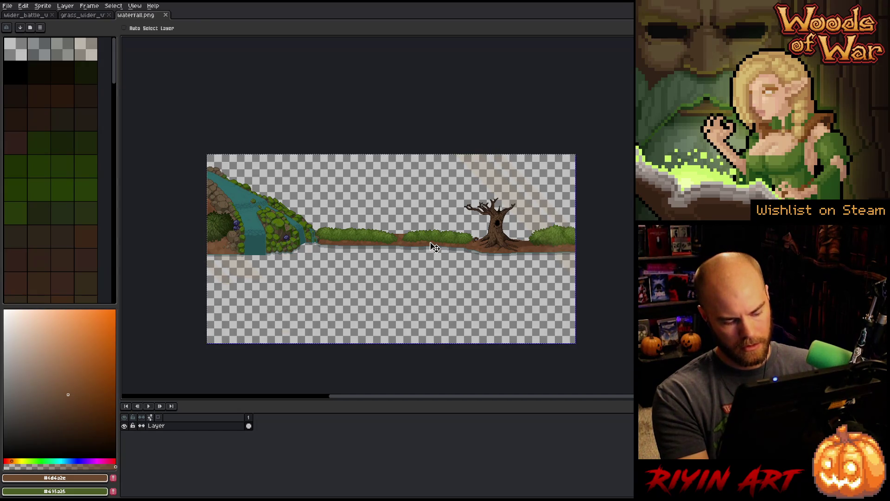
{"action": "key", "text": "ctrl+c"}
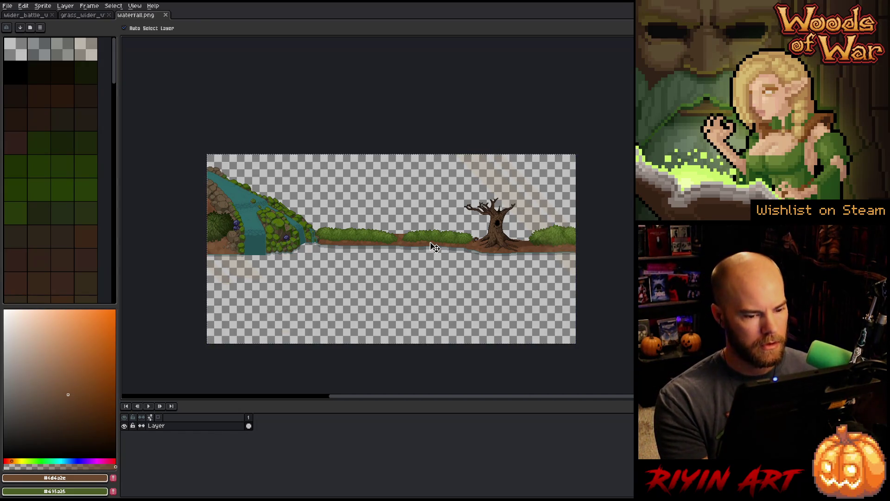
{"action": "left_click", "coordinate": [49, 15]}
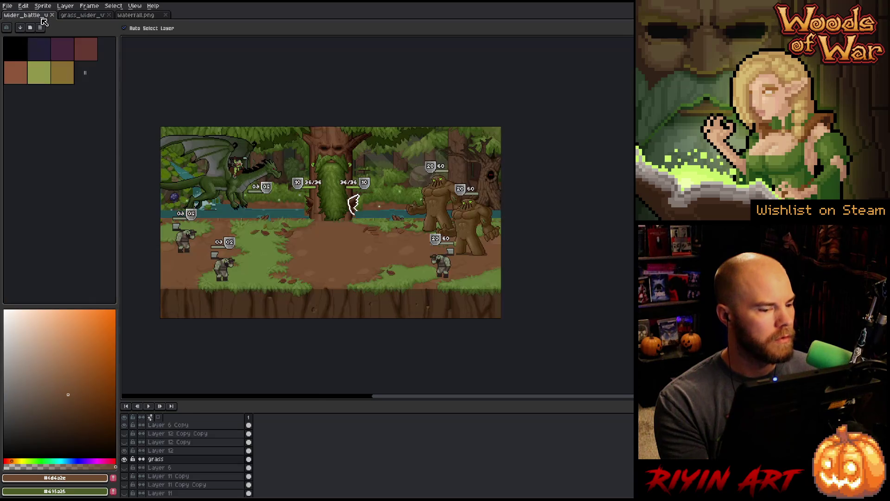
- Add a new layer named waterfall above Layer 6
{"action": "left_click", "coordinate": [194, 469]}
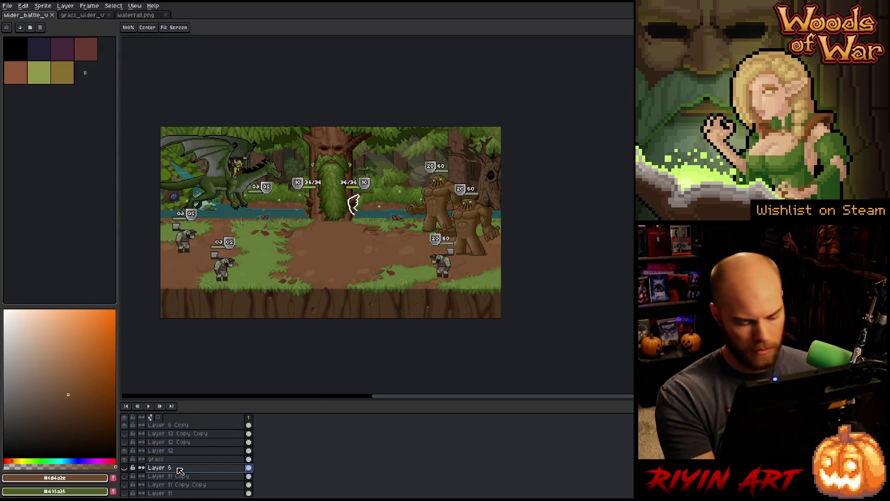
{"action": "key", "text": "shift+n"}
{"action": "double_click", "coordinate": [179, 469]}
{"action": "type", "text": "waterfall"}
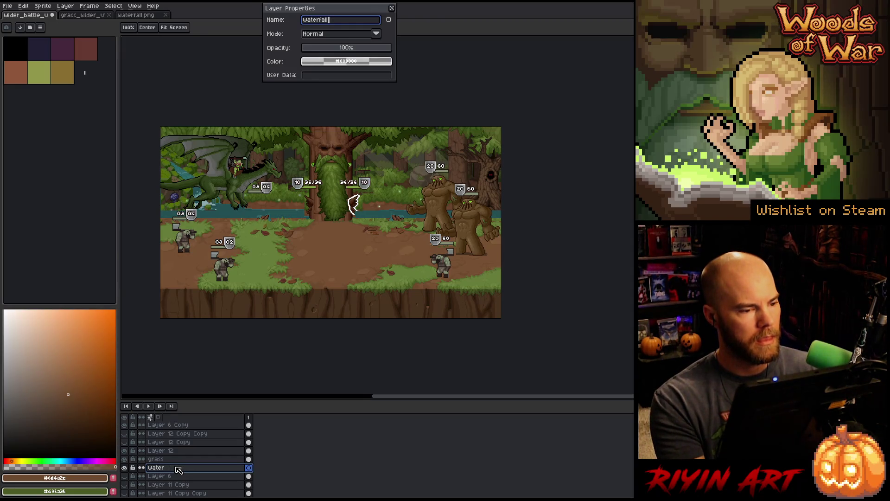
{"action": "key", "text": "Return"}
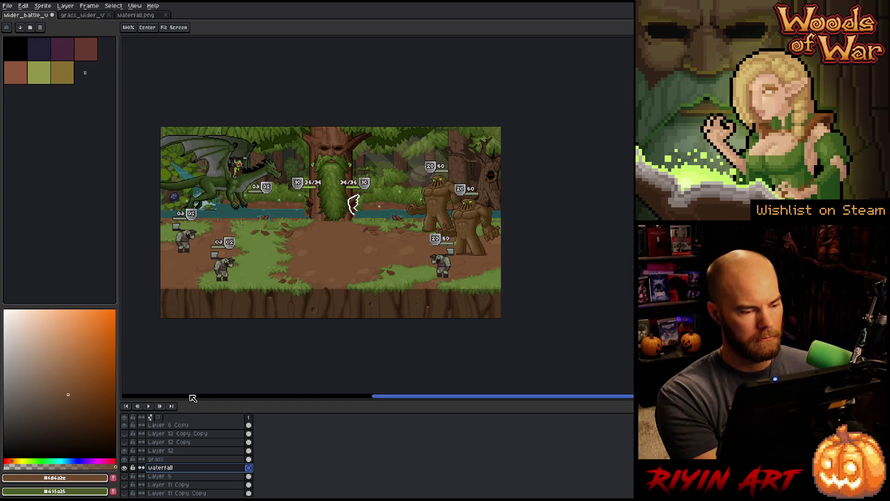
{"action": "key", "text": "ctrl+b"}
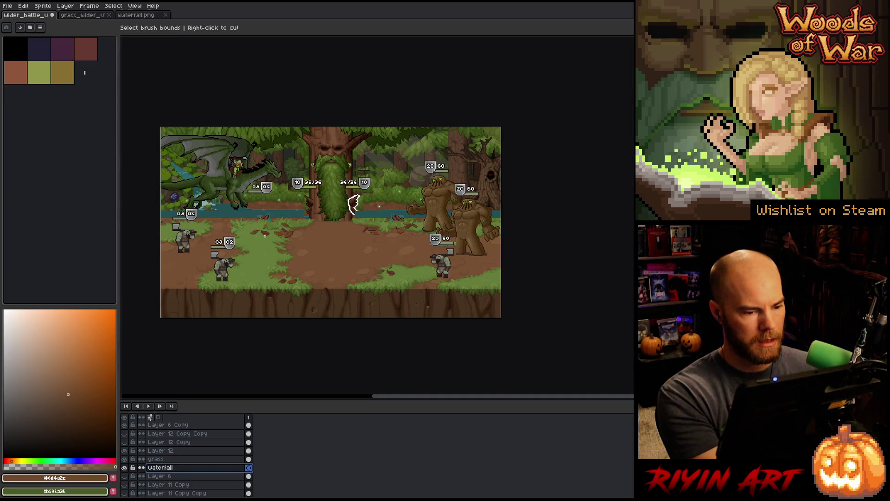
{"action": "scroll", "coordinate": [354, 204], "scroll_direction": "down", "scroll_amount": 2}
{"action": "scroll", "coordinate": [354, 204], "scroll_direction": "up", "scroll_amount": 2}
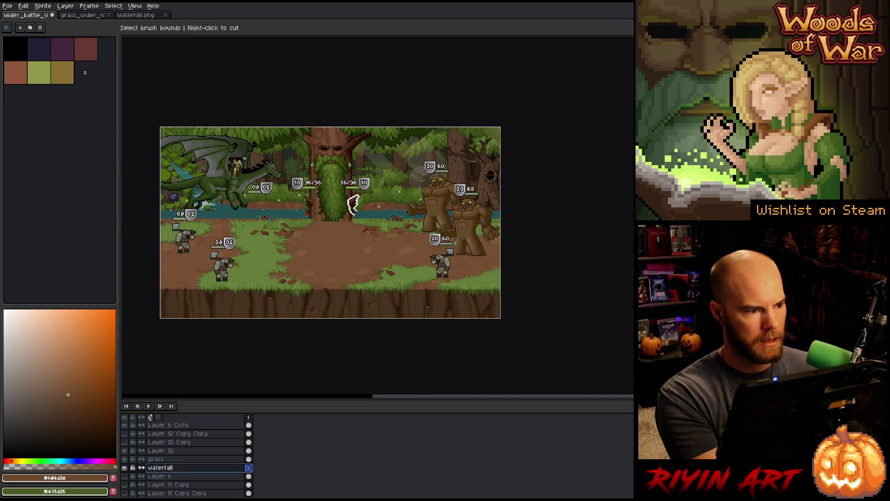
- Move the waterfall content up and left so the river sits behind the units
{"action": "key", "text": "v"}
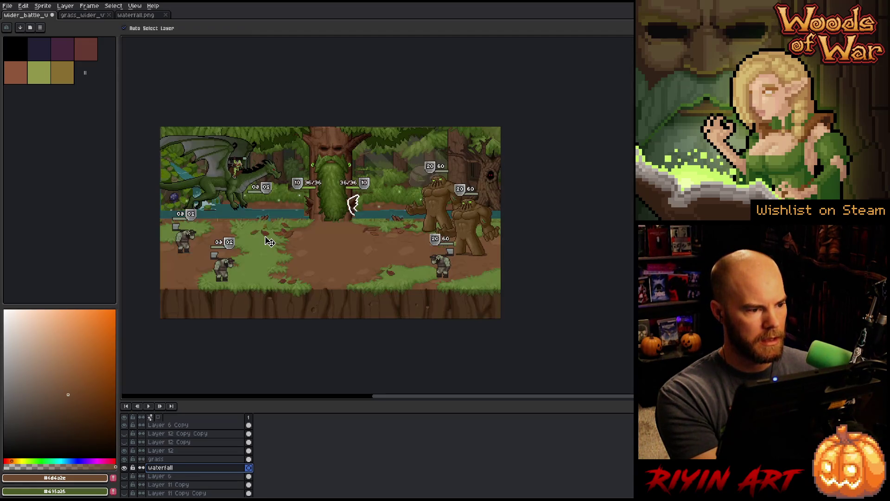
{"action": "key", "text": "ctrl+t"}
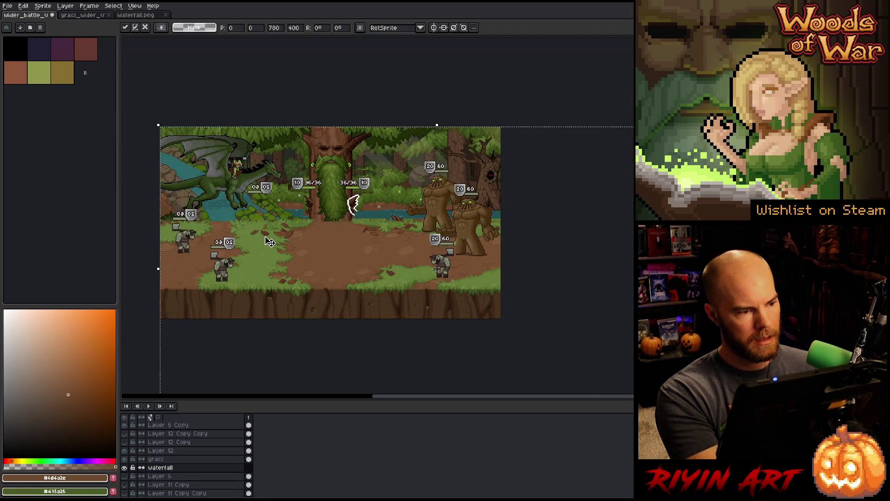
{"action": "mouse_move", "coordinate": [446, 301]}
{"action": "left_mouse_down"}
{"action": "mouse_move", "coordinate": [513, 334]}
{"action": "mouse_move", "coordinate": [507, 298]}
{"action": "mouse_move", "coordinate": [526, 312]}
{"action": "mouse_move", "coordinate": [452, 384]}
{"action": "mouse_move", "coordinate": [497, 277]}
{"action": "mouse_move", "coordinate": [489, 294]}
{"action": "mouse_move", "coordinate": [422, 308]}
{"action": "mouse_move", "coordinate": [433, 289]}
{"action": "mouse_move", "coordinate": [491, 288]}
{"action": "mouse_move", "coordinate": [485, 296]}
{"action": "mouse_move", "coordinate": [483, 282]}
{"action": "left_mouse_up"}
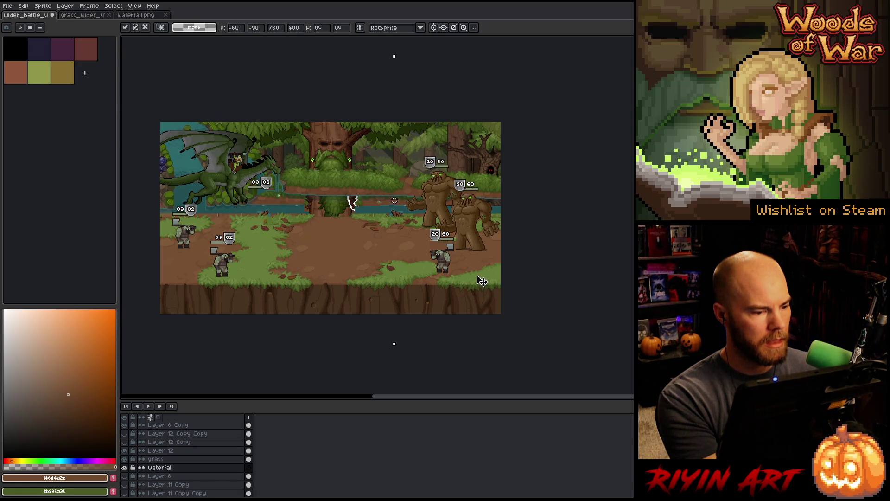
{"action": "mouse_move", "coordinate": [482, 281]}
{"action": "left_mouse_down"}
{"action": "mouse_move", "coordinate": [338, 284]}
{"action": "mouse_move", "coordinate": [394, 280]}
{"action": "left_mouse_up"}
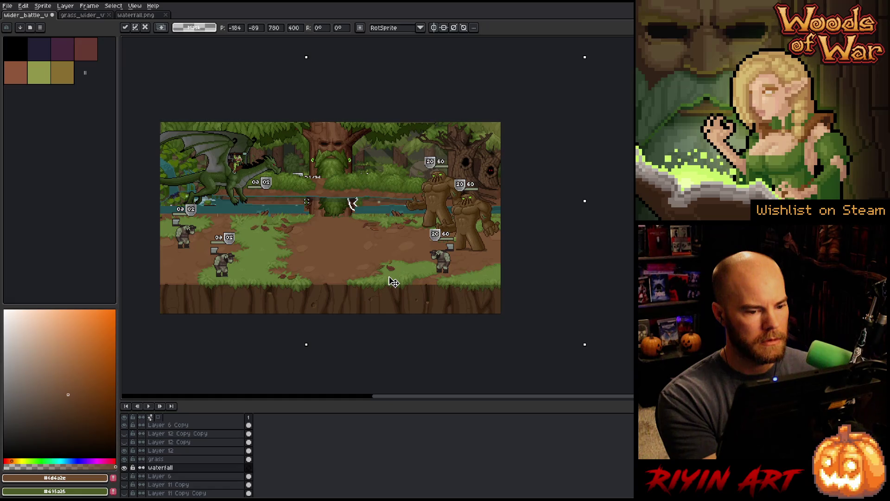
{"action": "left_click_drag", "start_coordinate": [394, 280], "coordinate": [394, 281]}
{"action": "left_click", "coordinate": [274, 56]}
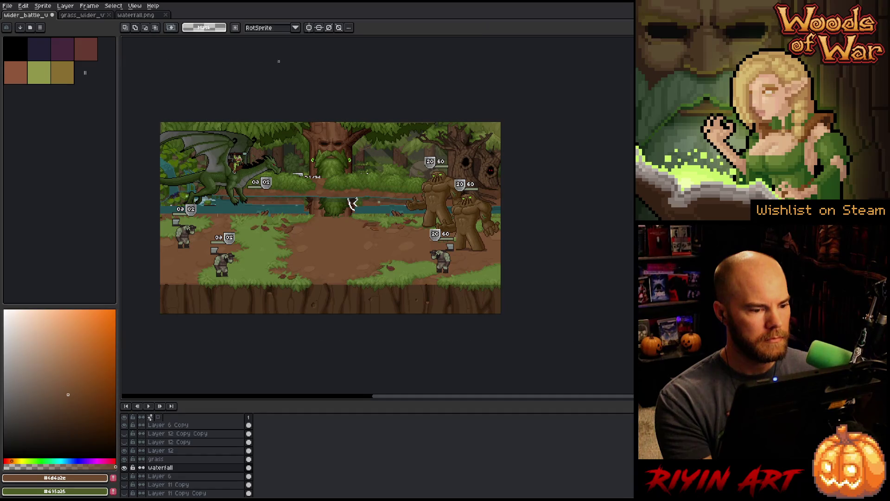
- Paste a copied river section onto a new layer and position it over the gap
{"action": "key", "text": "ctrl+z"}
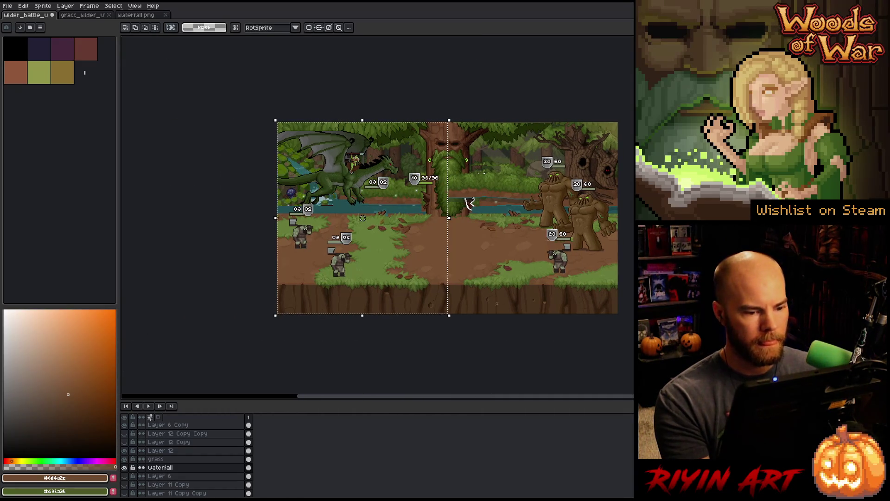
{"action": "key", "text": "shift+n"}
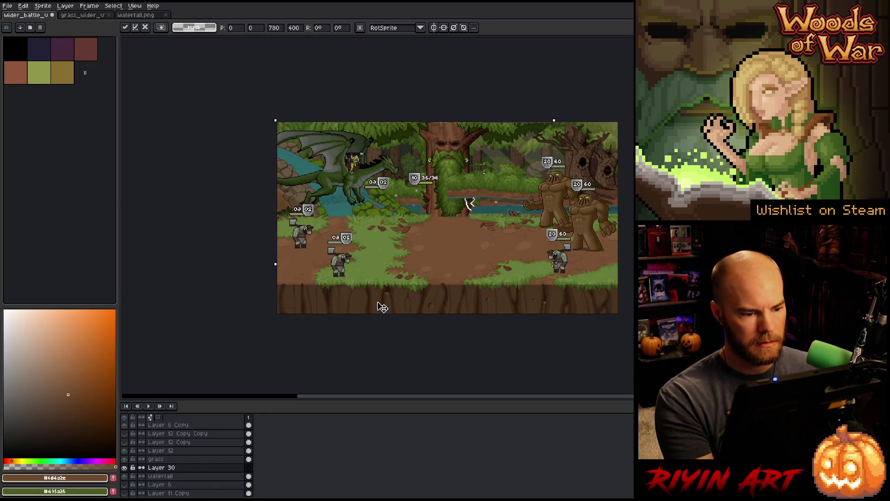
{"action": "key", "text": "ctrl+v"}
{"action": "mouse_move", "coordinate": [386, 263]}
{"action": "left_mouse_down"}
{"action": "mouse_move", "coordinate": [377, 247]}
{"action": "mouse_move", "coordinate": [359, 248]}
{"action": "left_mouse_up"}
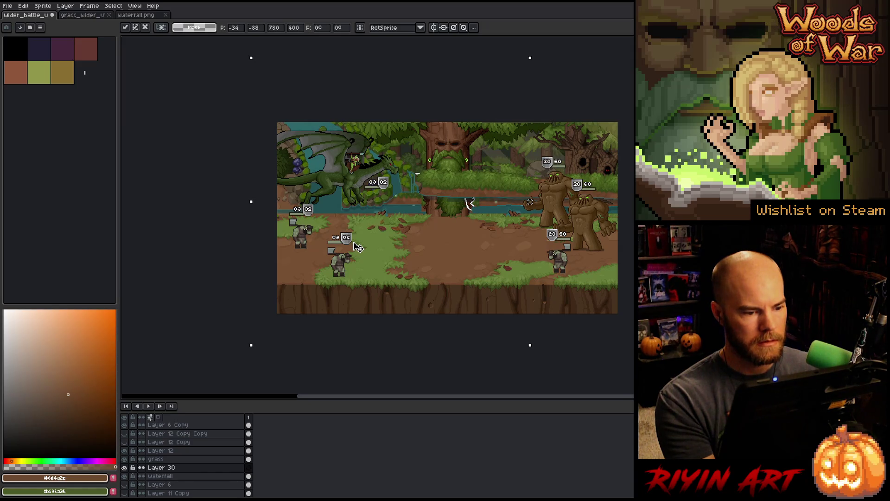
{"action": "left_click_drag", "start_coordinate": [358, 247], "coordinate": [352, 247]}
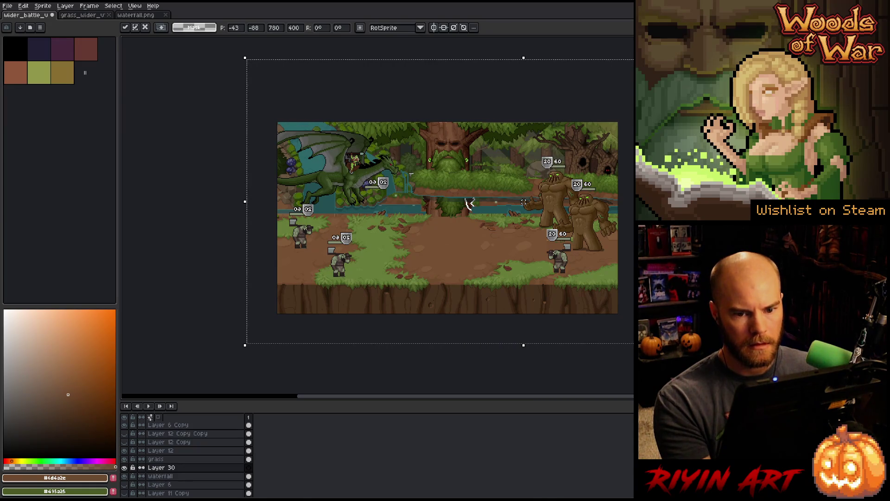
{"action": "key", "text": "Return"}
- Sample the teal water colour and move Layer 30 below the waterfall layer
{"action": "mouse_move", "coordinate": [619, 120]}
{"action": "left_mouse_down"}
{"action": "mouse_move", "coordinate": [427, 244]}
{"action": "mouse_move", "coordinate": [444, 272]}
{"action": "left_mouse_up"}
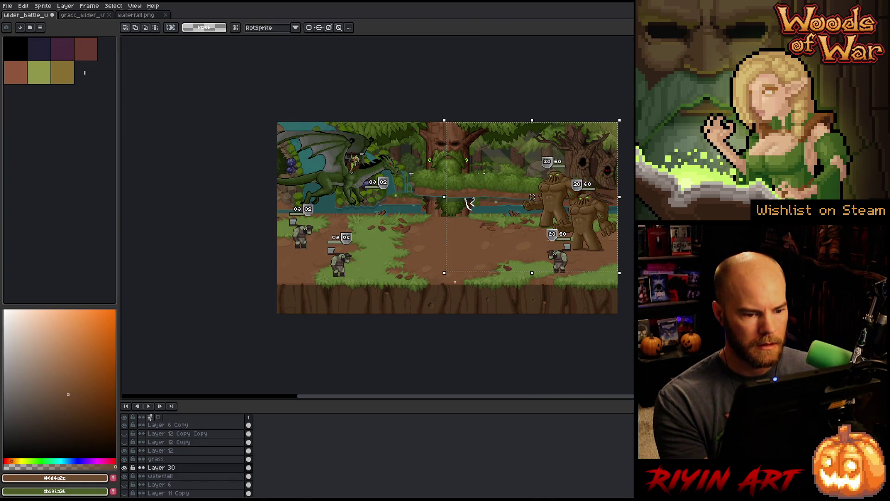
{"action": "key", "text": "ctrl+d"}
{"action": "scroll", "coordinate": [417, 232], "scroll_direction": "right", "scroll_amount": 5}
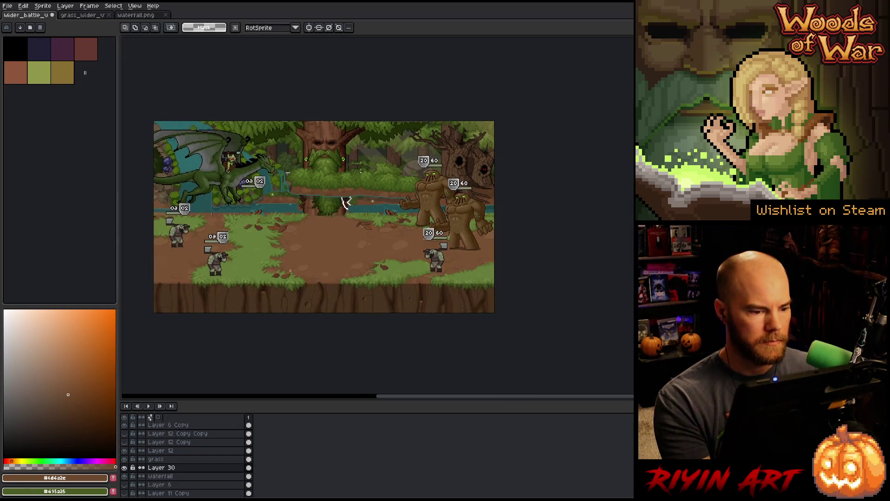
{"action": "scroll", "coordinate": [235, 216], "scroll_direction": "up", "scroll_amount": 1}
{"action": "key", "text": "i"}
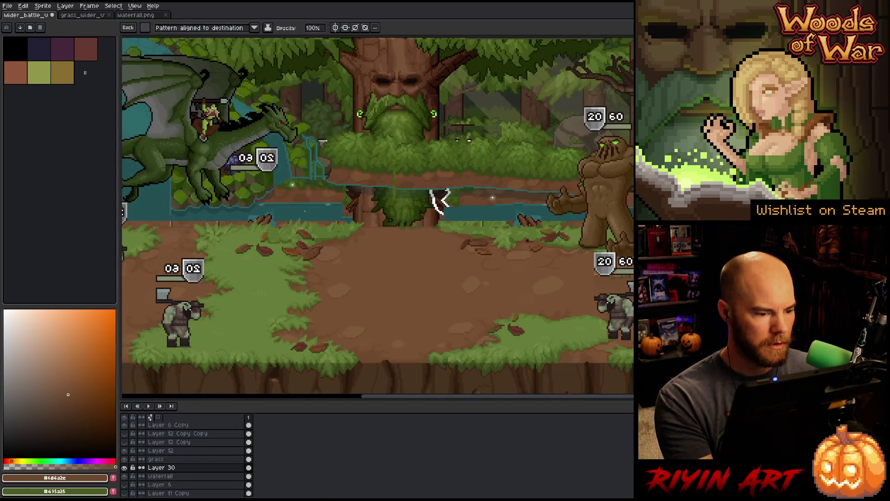
{"action": "left_click", "coordinate": [306, 211]}
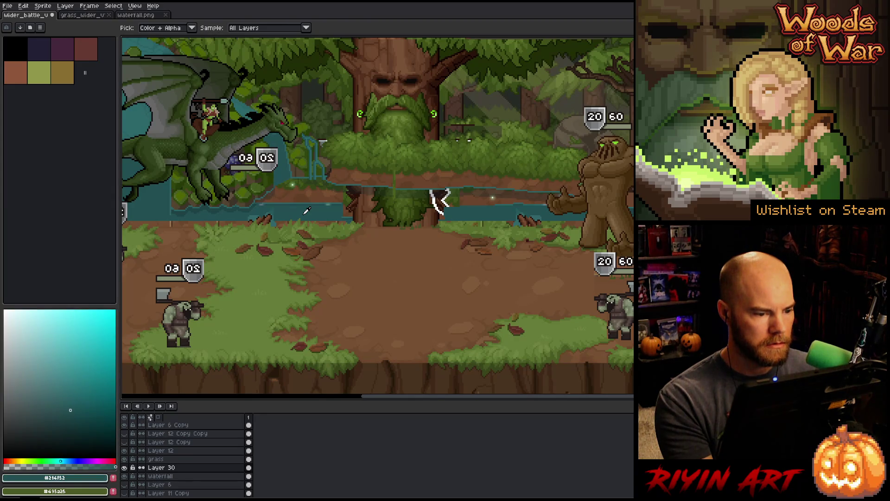
{"action": "scroll", "coordinate": [307, 211], "scroll_direction": "down", "scroll_amount": 1}
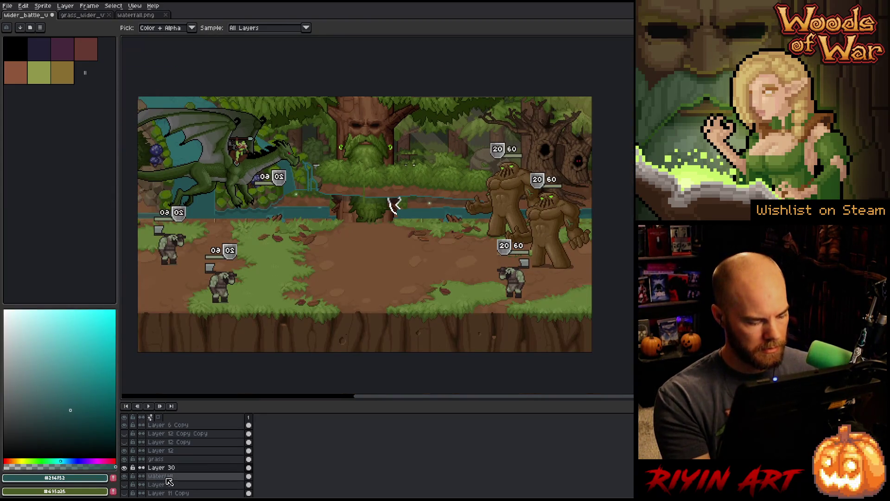
{"action": "left_click_drag", "start_coordinate": [170, 480], "coordinate": [170, 478]}
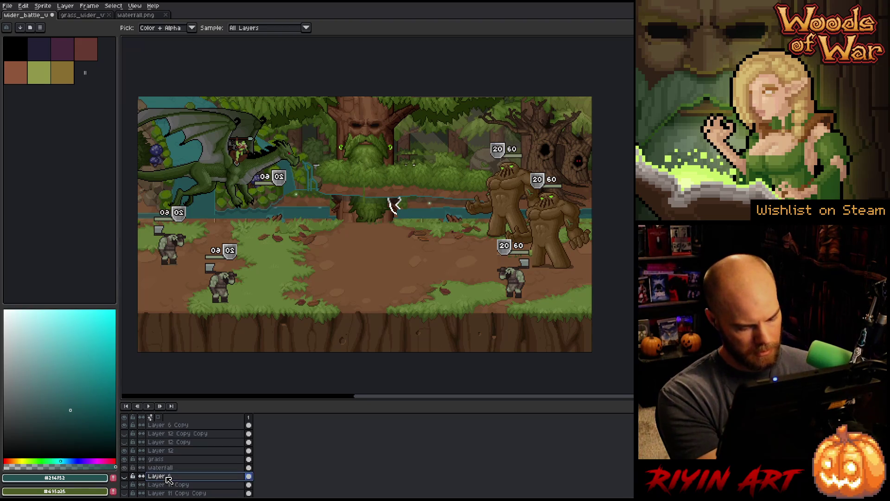
- Select the strip along the river gap and fill it with the teal water colour
{"action": "key", "text": "m"}
{"action": "left_click_drag", "start_coordinate": [393, 206], "coordinate": [456, 209]}
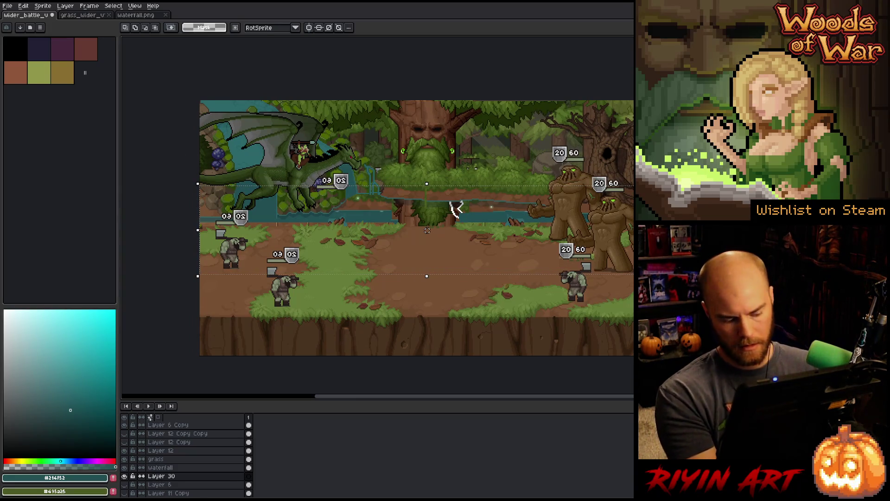
{"action": "key", "text": "i"}
{"action": "scroll", "coordinate": [371, 213], "scroll_direction": "up", "scroll_amount": 1}
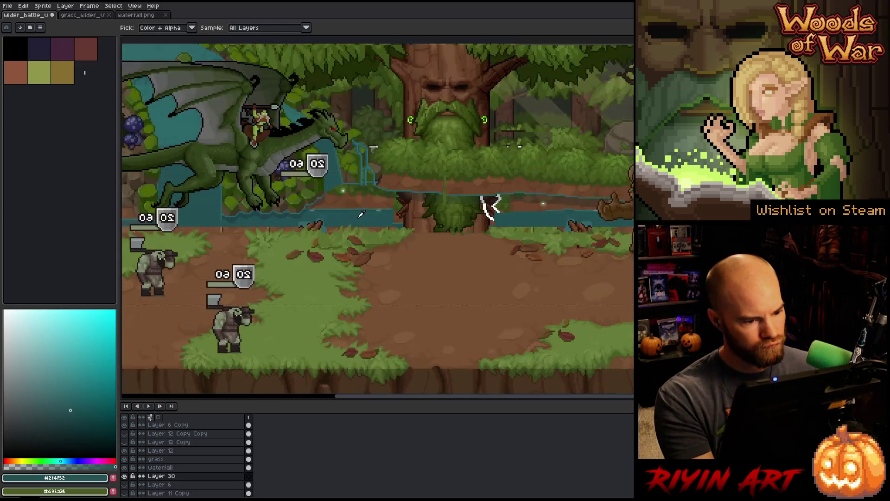
{"action": "key", "text": "ctrl+z"}
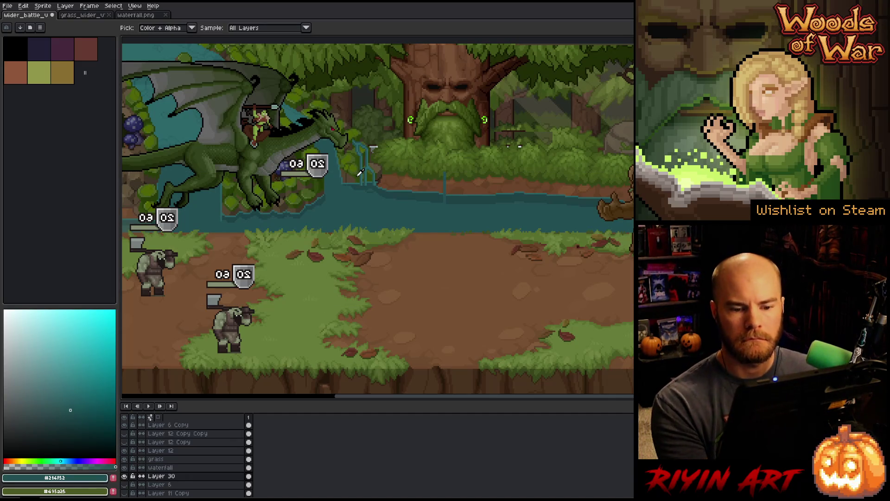
{"action": "scroll", "coordinate": [361, 172], "scroll_direction": "down", "scroll_amount": 2}
{"action": "scroll", "coordinate": [463, 209], "scroll_direction": "up", "scroll_amount": 1}
{"action": "scroll", "coordinate": [482, 220], "scroll_direction": "down", "scroll_amount": 1}
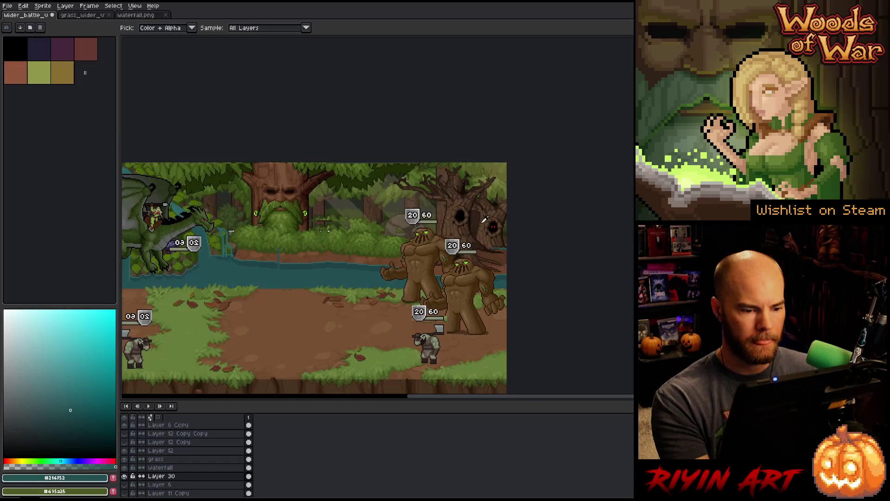
{"action": "scroll", "coordinate": [483, 219], "scroll_direction": "up", "scroll_amount": 3}
- Paint red eyes in the ent's empty hollow on the waterfall layer, undoing a stray stroke
{"action": "left_click", "coordinate": [512, 242]}
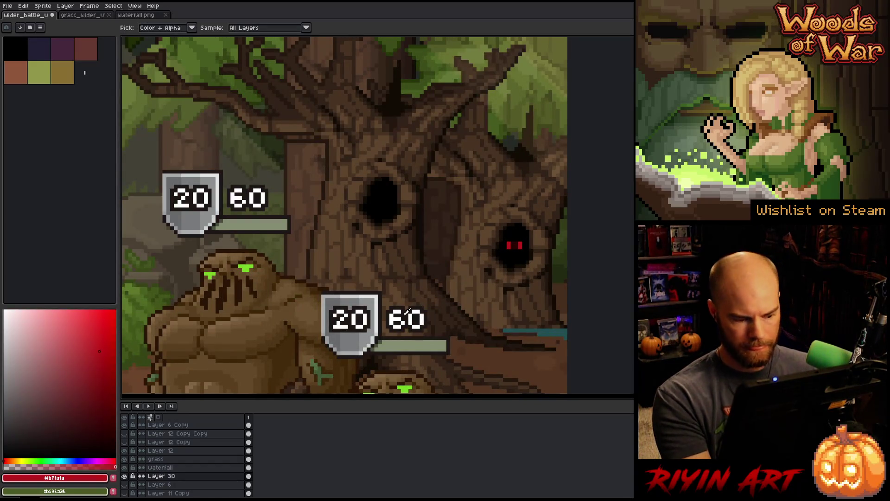
{"action": "left_click", "coordinate": [160, 468]}
{"action": "key", "text": "b"}
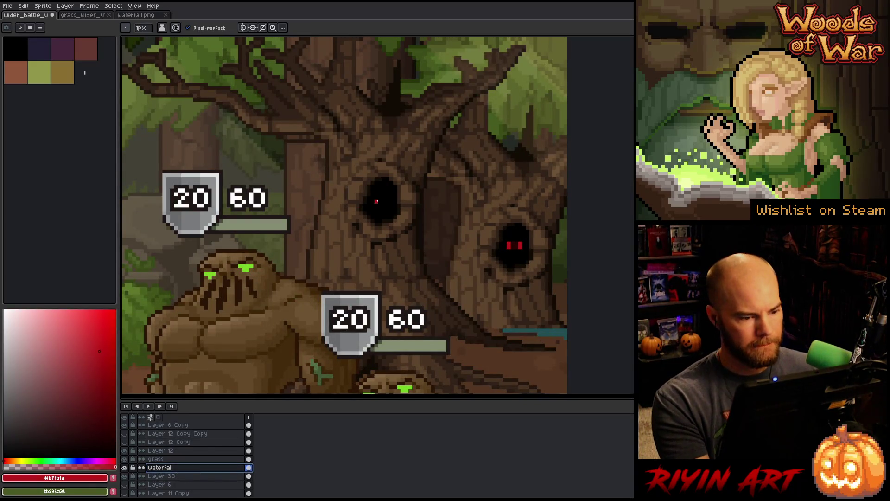
{"action": "left_click_drag", "start_coordinate": [376, 198], "coordinate": [376, 203]}
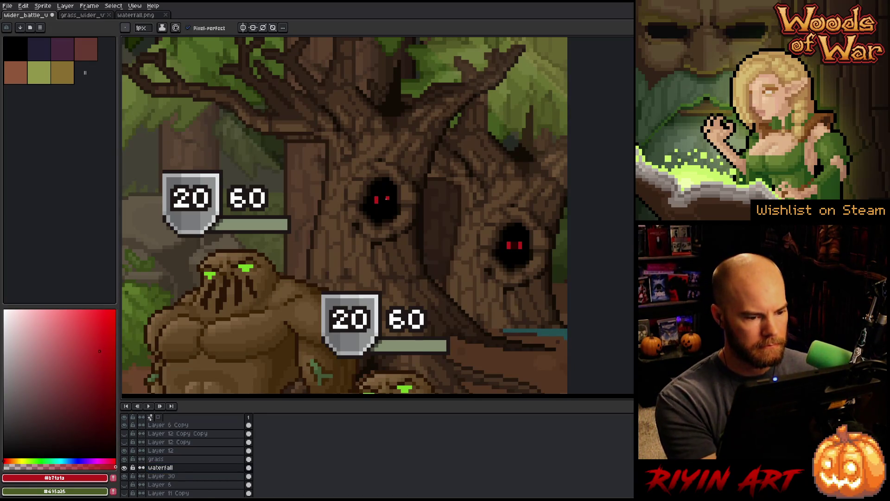
{"action": "key", "text": "ctrl+z"}
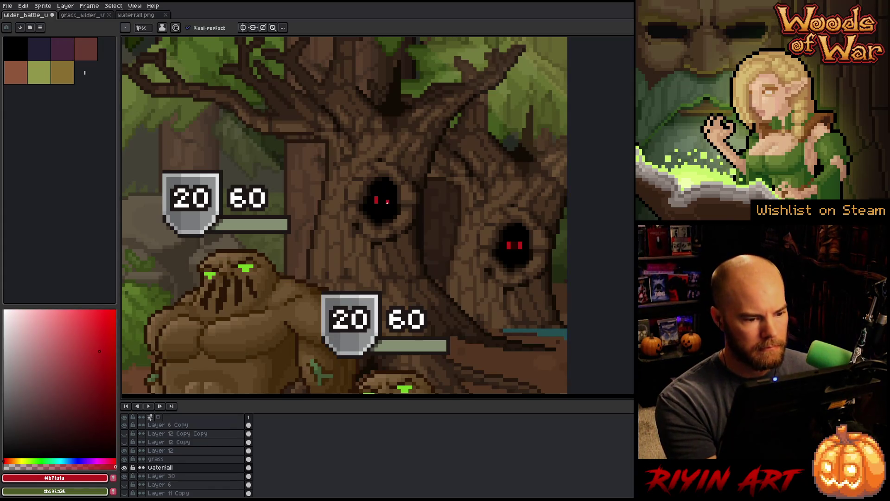
{"action": "scroll", "coordinate": [354, 221], "scroll_direction": "down", "scroll_amount": 4}
{"action": "scroll", "coordinate": [378, 196], "scroll_direction": "up", "scroll_amount": 1}
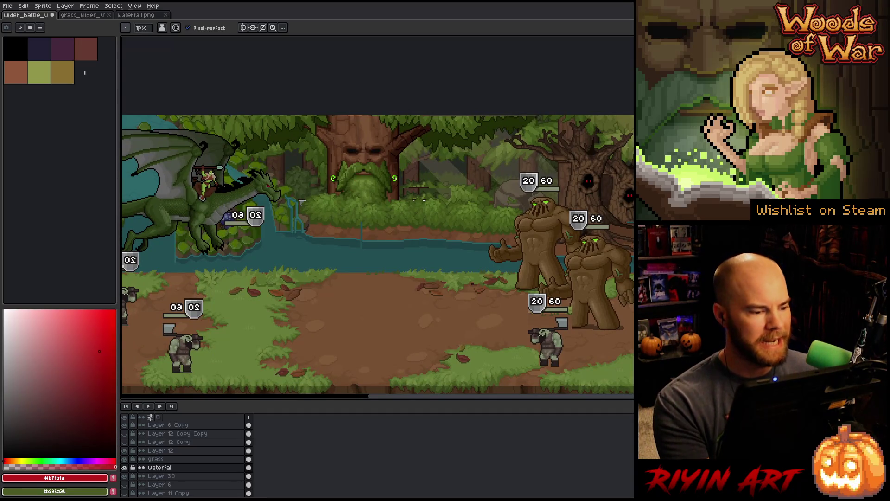
{"action": "scroll", "coordinate": [362, 185], "scroll_direction": "down", "scroll_amount": 2}
{"action": "scroll", "coordinate": [361, 185], "scroll_direction": "up", "scroll_amount": 1}
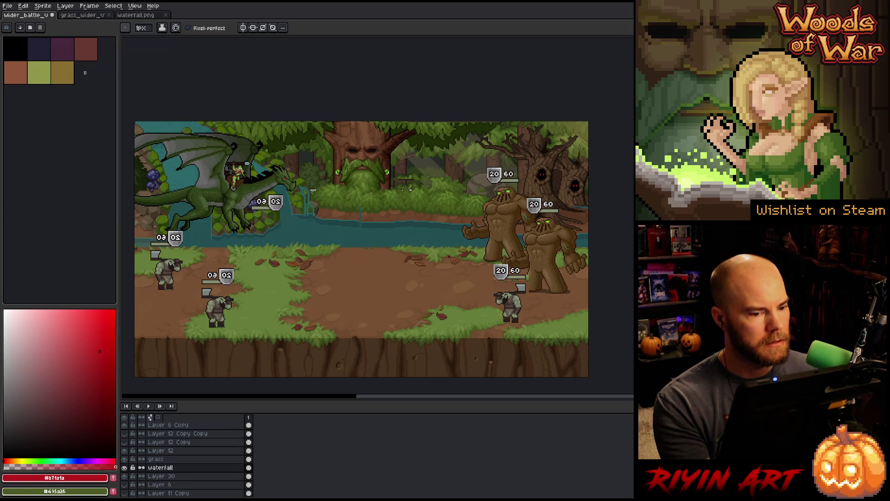
- Close the waterfall.png document and return to the battle mockup
{"action": "left_click", "coordinate": [150, 16]}
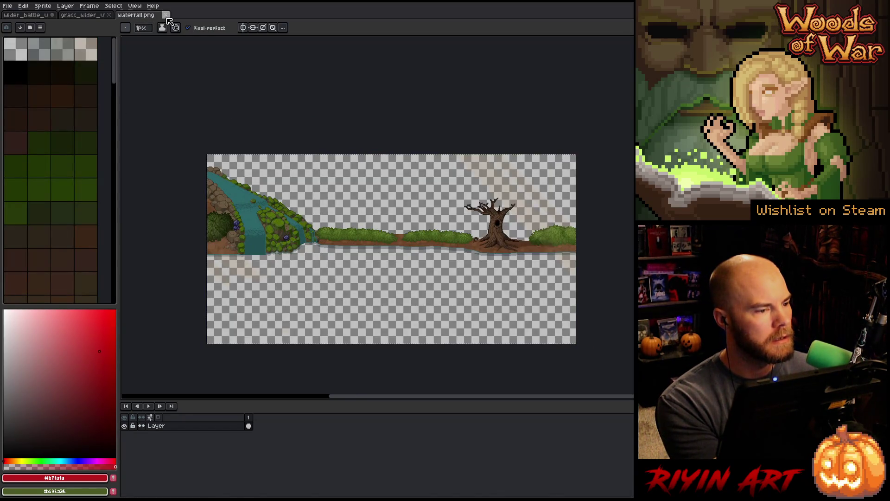
{"action": "key", "text": "ctrl+w"}
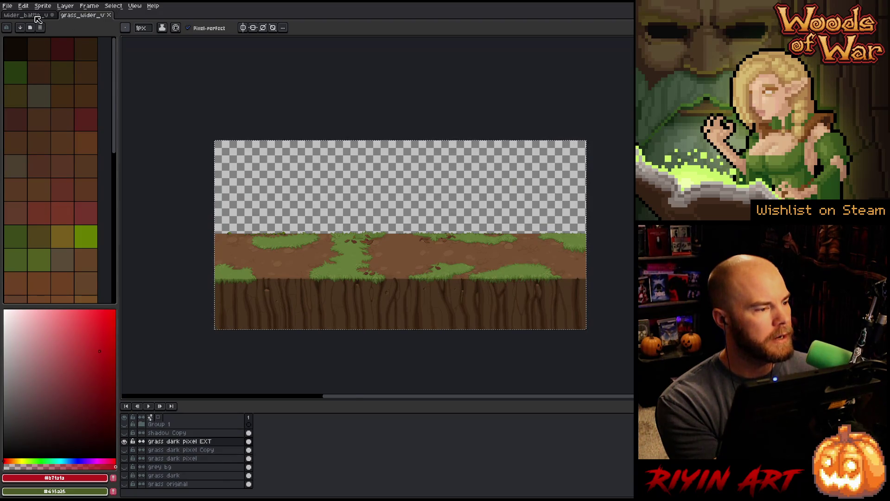
{"action": "left_click", "coordinate": [36, 16]}
- Open forest1.png, forest2.png and forest3.png together, select all in forest3, and return to the mockup
{"action": "left_click", "coordinate": [10, 6]}
{"action": "left_click", "coordinate": [18, 26]}
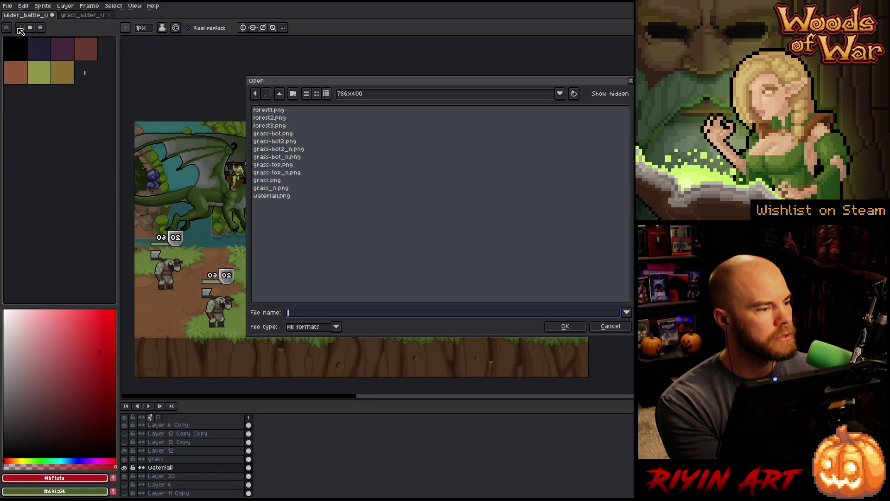
{"action": "key", "text": "Tab"}
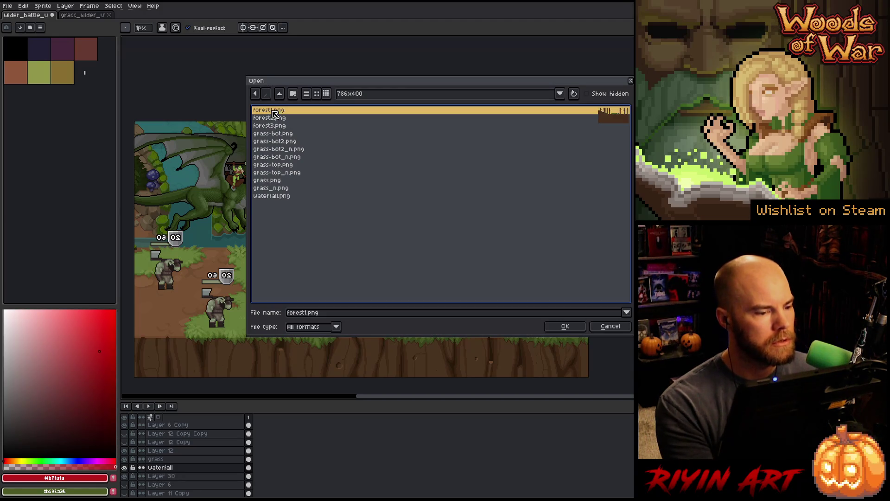
{"action": "key", "text": "shift+Down"}
{"action": "key", "text": "shift+Down"}
{"action": "key", "text": "Return"}
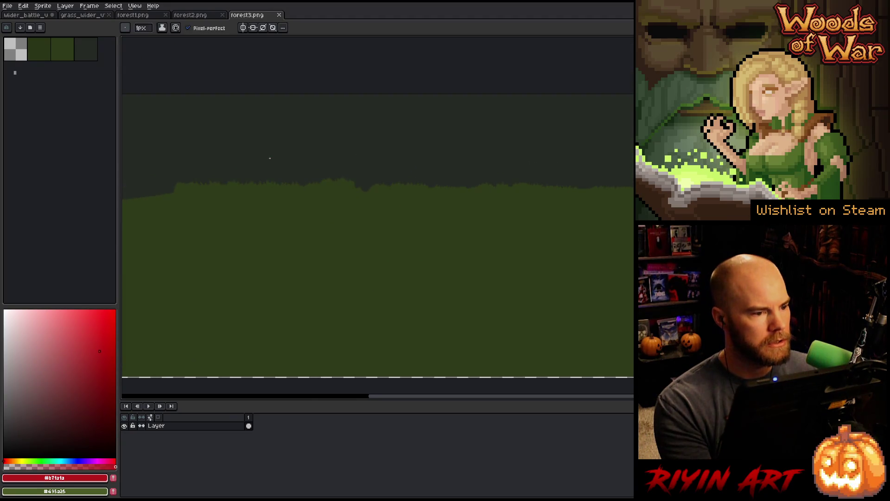
{"action": "scroll", "coordinate": [267, 164], "scroll_direction": "down", "scroll_amount": 1}
{"action": "key", "text": "ctrl+a"}
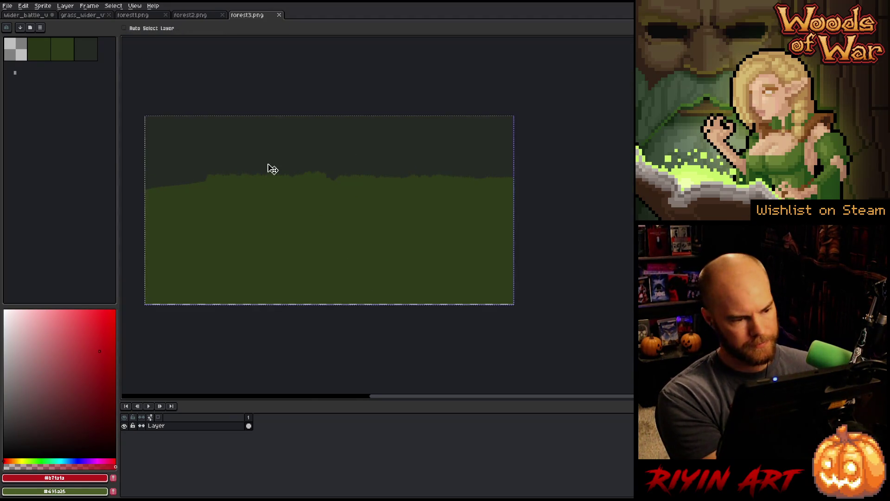
{"action": "left_click", "coordinate": [29, 15]}
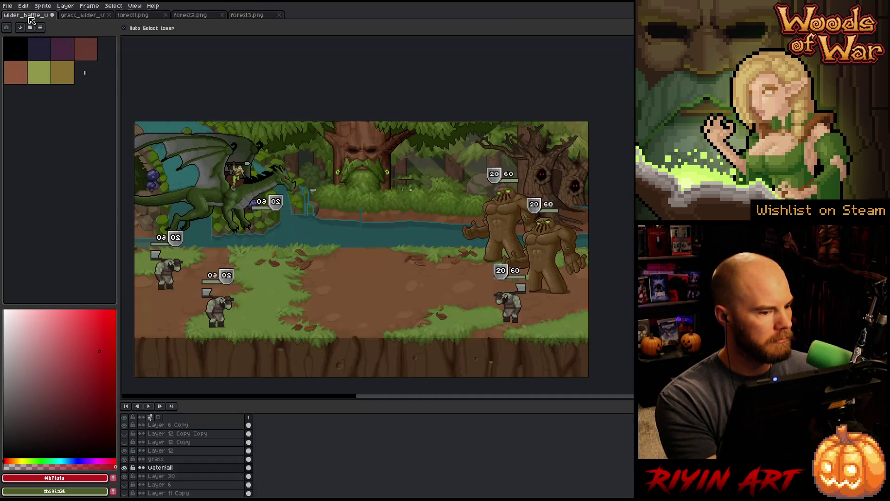
{"action": "scroll", "coordinate": [134, 461], "scroll_direction": "down", "scroll_amount": 2}
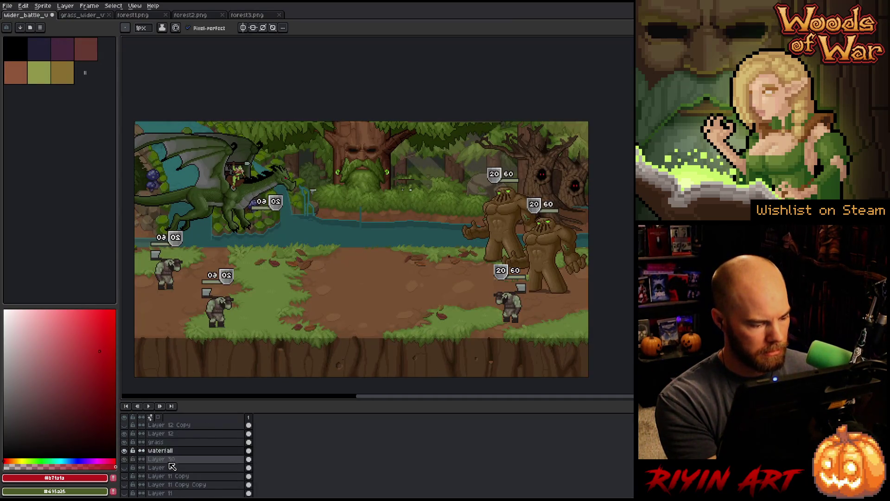
- Check the waterfall layer's properties and the layer below it
{"action": "left_click", "coordinate": [133, 460]}
{"action": "double_click", "coordinate": [153, 459]}
{"action": "left_click", "coordinate": [160, 450]}
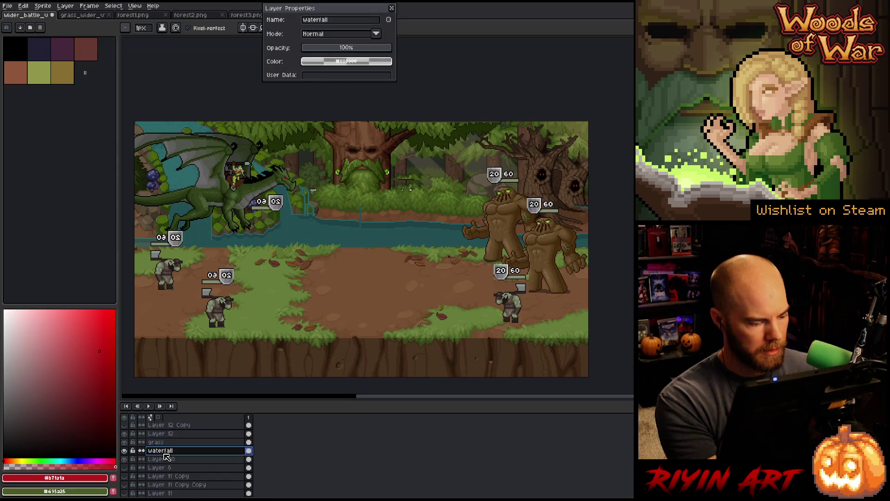
{"action": "left_click", "coordinate": [391, 9]}
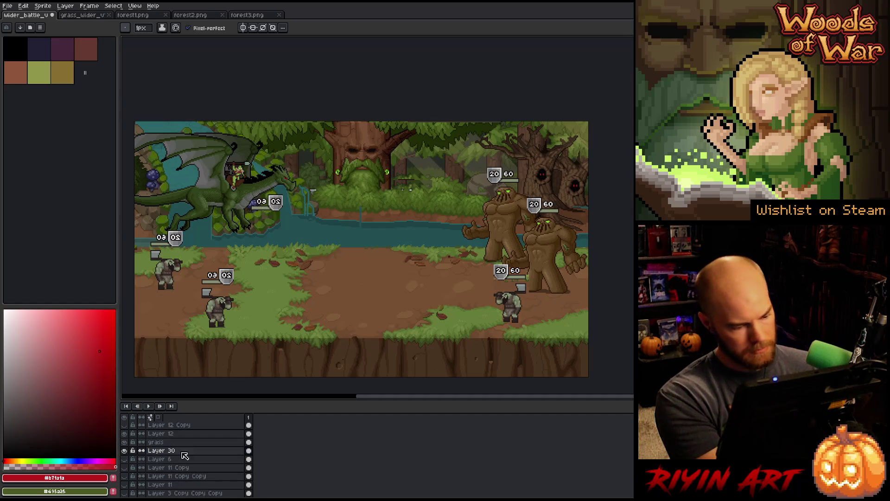
- Merge the waterfall down into the layer below and name the merged layer waterfall
{"action": "key", "text": "ctrl+e"}
{"action": "double_click", "coordinate": [172, 450]}
{"action": "type", "text": "wa"}
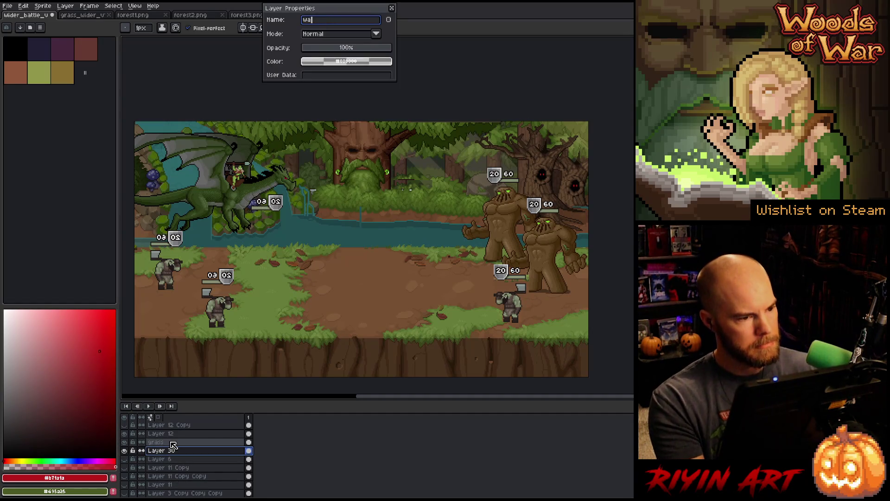
{"action": "key", "text": "Return"}
- Paste the forest backdrop onto a new layer above Layer 6, then select all of forest2.png
{"action": "left_click", "coordinate": [174, 459]}
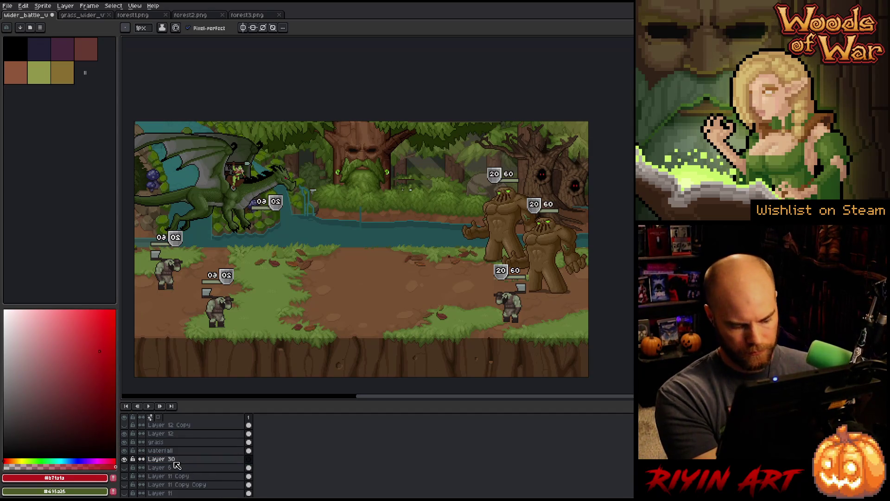
{"action": "key", "text": "ctrl+x"}
{"action": "key", "text": "ctrl+v"}
{"action": "mouse_move", "coordinate": [427, 271]}
{"action": "left_mouse_down"}
{"action": "mouse_move", "coordinate": [463, 167]}
{"action": "mouse_move", "coordinate": [334, 93]}
{"action": "mouse_move", "coordinate": [391, 177]}
{"action": "mouse_move", "coordinate": [385, 196]}
{"action": "mouse_move", "coordinate": [368, 198]}
{"action": "mouse_move", "coordinate": [367, 184]}
{"action": "mouse_move", "coordinate": [283, 192]}
{"action": "mouse_move", "coordinate": [308, 186]}
{"action": "left_mouse_up"}
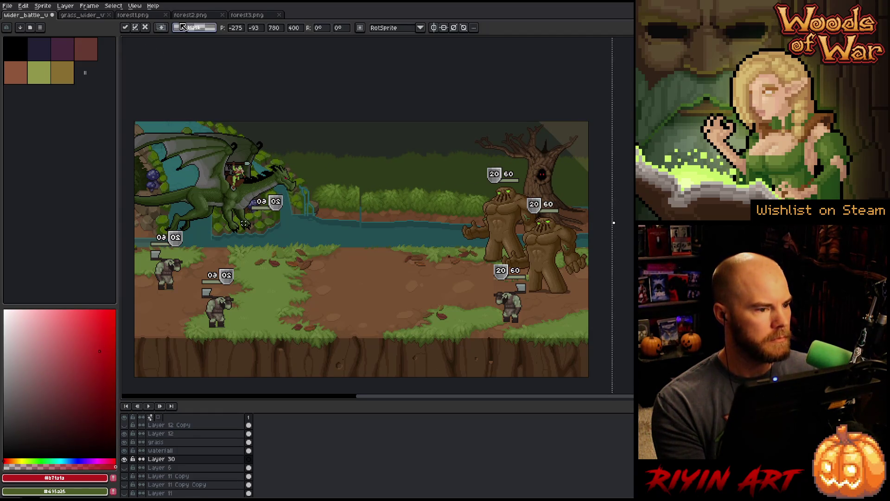
{"action": "left_click", "coordinate": [208, 17]}
{"action": "key", "text": "ctrl+a"}
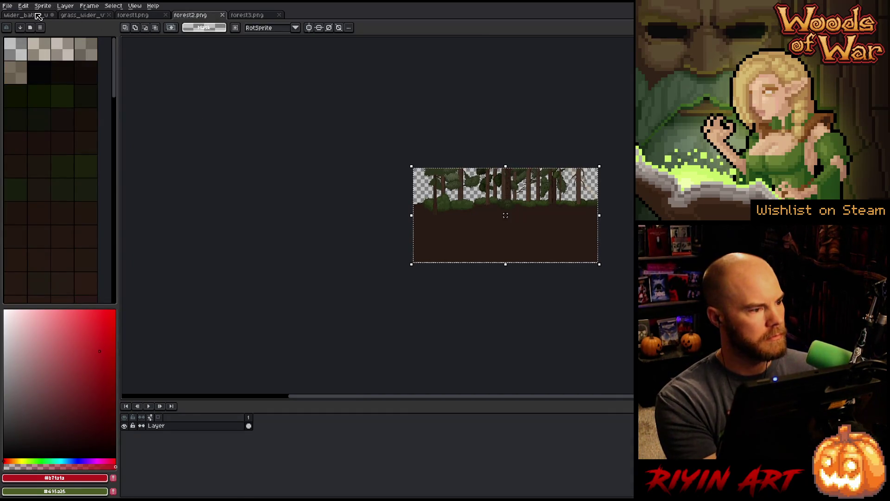
- Commit the pasted backdrop, add a new layer, and rename the backdrop layer 'forest 3'
{"action": "left_click", "coordinate": [39, 16]}
{"action": "left_click", "coordinate": [171, 460]}
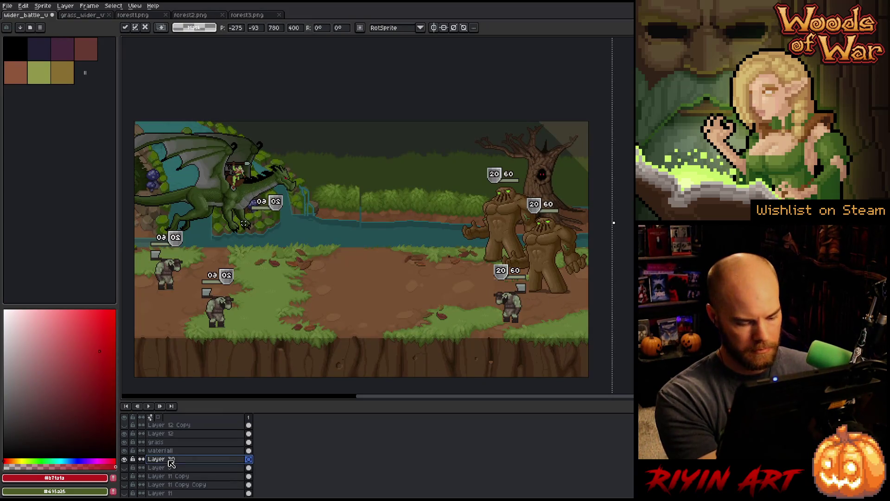
{"action": "key", "text": "Return"}
{"action": "key", "text": "shift+n"}
{"action": "left_click", "coordinate": [169, 468]}
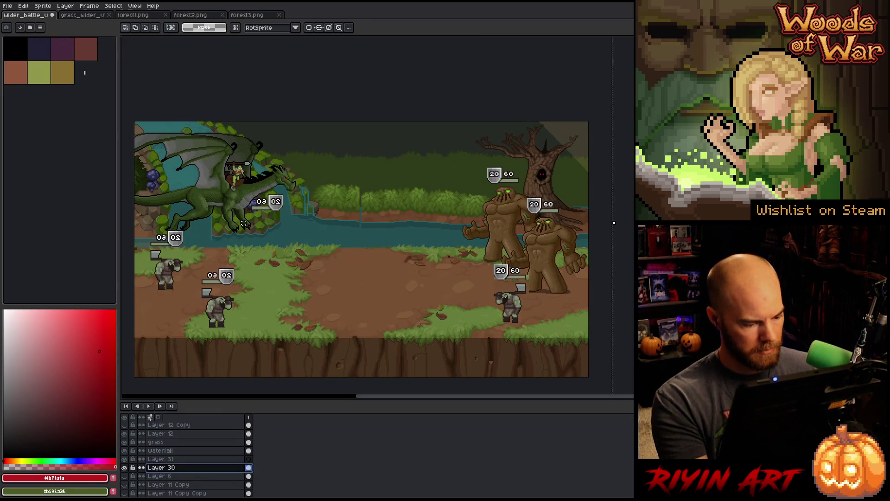
{"action": "key", "text": "shift+p"}
{"action": "type", "text": "forest 3"}
{"action": "key", "text": "Return"}
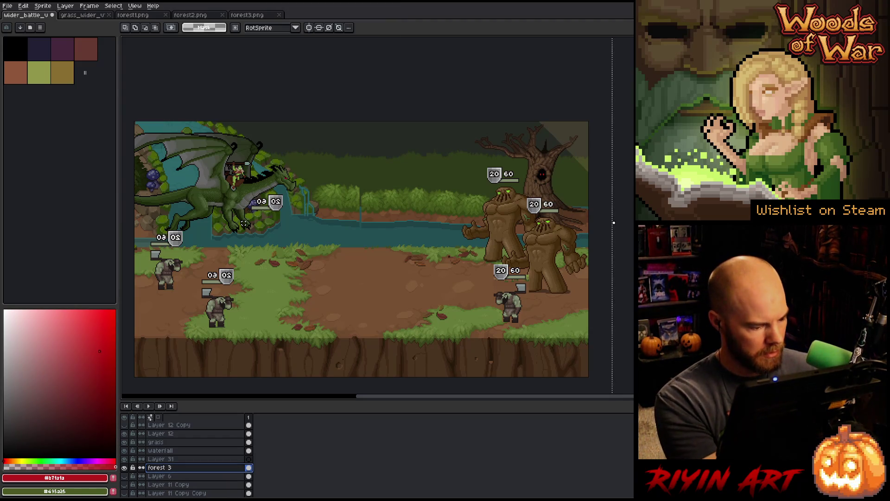
- Paste the forest2 trees onto Layer 31 and slide them into place behind the battle
{"action": "left_click", "coordinate": [162, 459]}
{"action": "key", "text": "ctrl+v"}
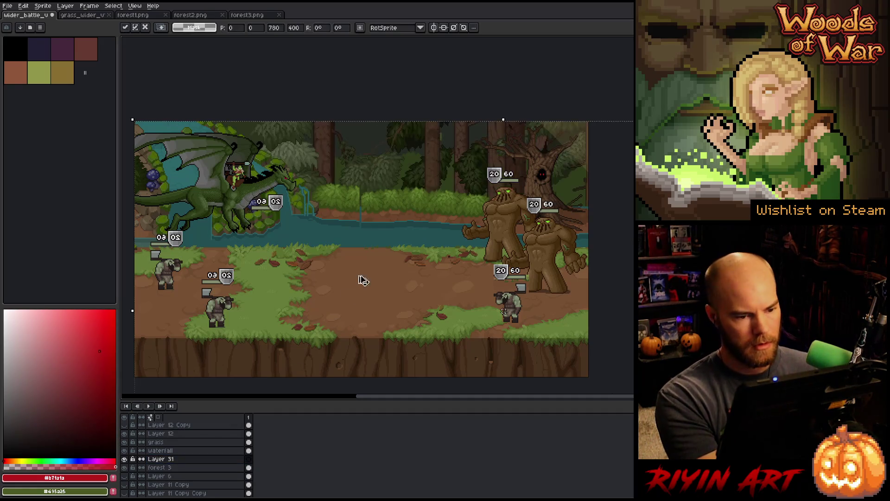
{"action": "left_click_drag", "start_coordinate": [571, 182], "coordinate": [471, 91]}
{"action": "mouse_move", "coordinate": [461, 173]}
{"action": "left_mouse_down"}
{"action": "mouse_move", "coordinate": [440, 152]}
{"action": "mouse_move", "coordinate": [411, 159]}
{"action": "mouse_move", "coordinate": [596, 160]}
{"action": "mouse_move", "coordinate": [372, 194]}
{"action": "mouse_move", "coordinate": [382, 175]}
{"action": "mouse_move", "coordinate": [387, 185]}
{"action": "mouse_move", "coordinate": [414, 185]}
{"action": "left_mouse_up"}
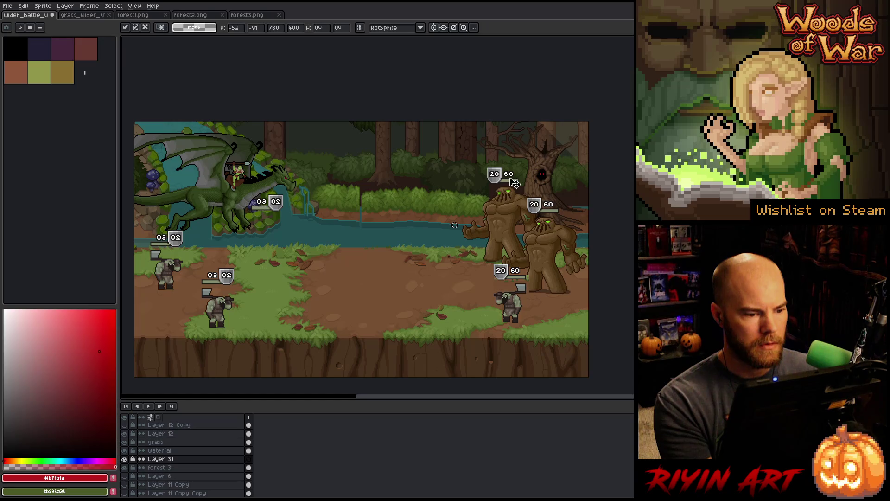
{"action": "mouse_move", "coordinate": [515, 183]}
{"action": "left_mouse_down"}
{"action": "mouse_move", "coordinate": [456, 186]}
{"action": "mouse_move", "coordinate": [379, 166]}
{"action": "mouse_move", "coordinate": [385, 182]}
{"action": "mouse_move", "coordinate": [359, 192]}
{"action": "mouse_move", "coordinate": [349, 181]}
{"action": "mouse_move", "coordinate": [349, 223]}
{"action": "mouse_move", "coordinate": [351, 189]}
{"action": "left_mouse_up"}
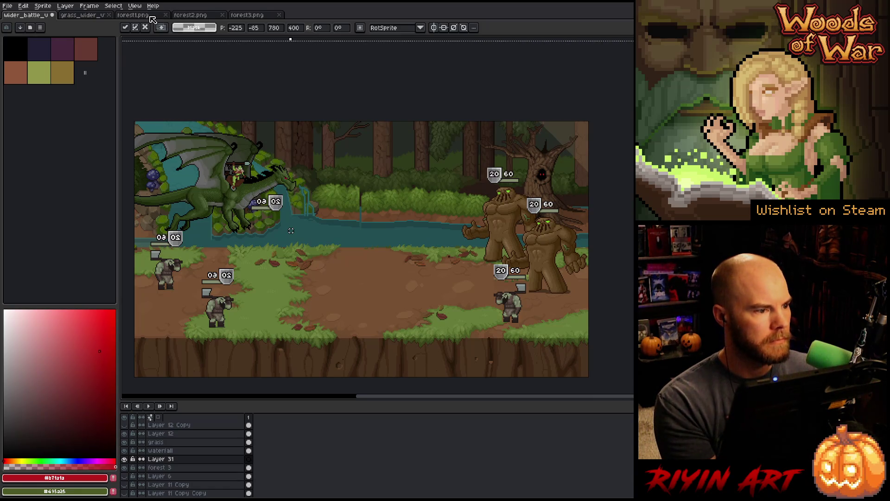
{"action": "double_click", "coordinate": [160, 459]}
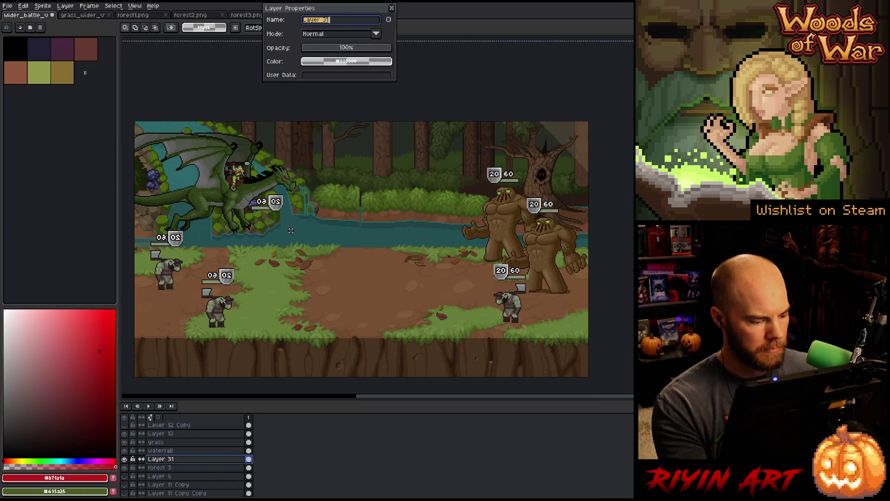
- Name the trees layer forest2 and copy the forest1 image
{"action": "type", "text": "forest2"}
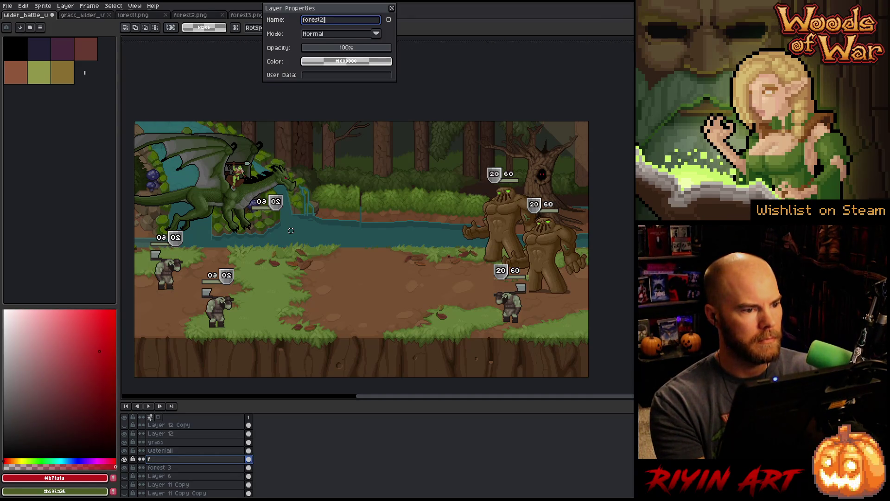
{"action": "key", "text": "Return"}
{"action": "left_click", "coordinate": [137, 19]}
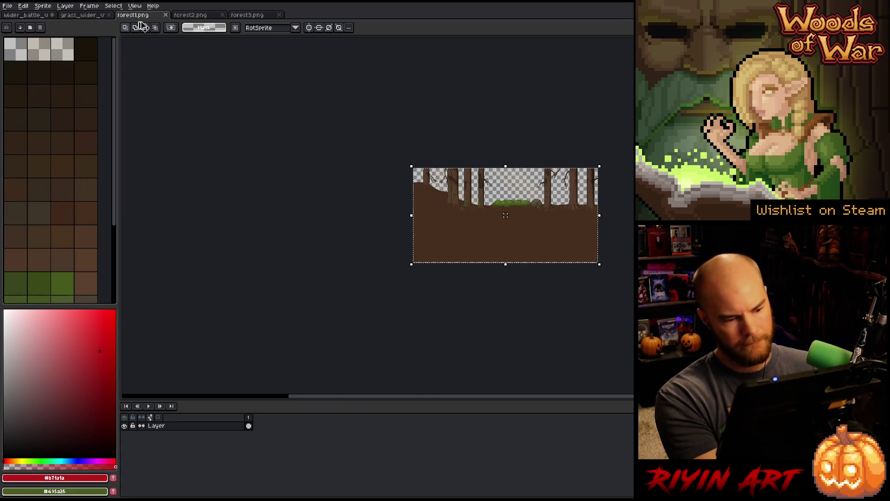
{"action": "left_click", "coordinate": [32, 18]}
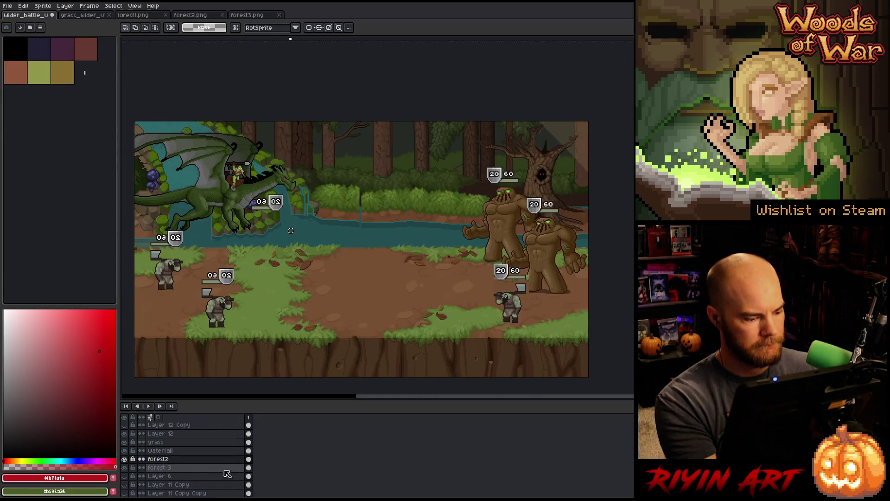
- Paste forest1 onto a new layer above forest2 and nudge it into position
{"action": "key", "text": "shift+n"}
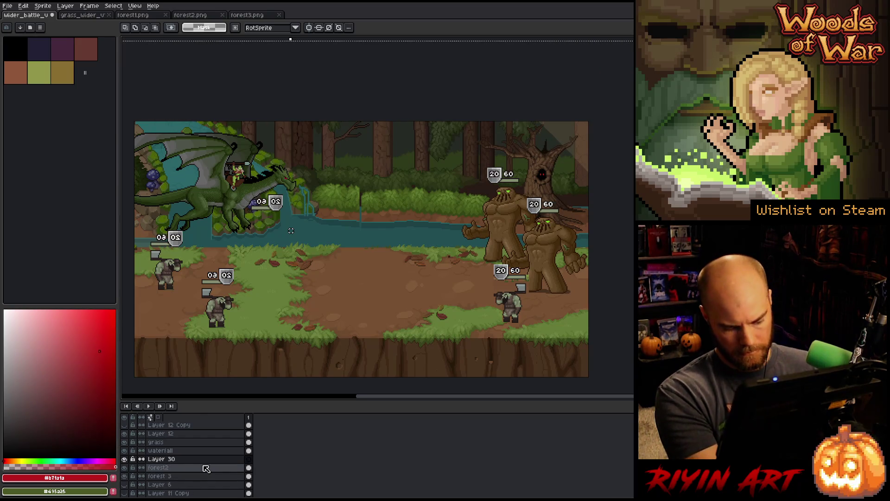
{"action": "key", "text": "ctrl+v"}
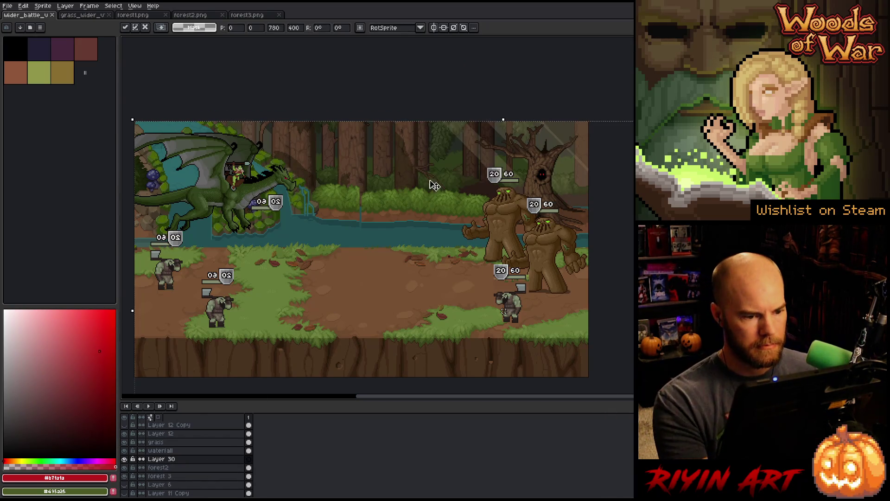
{"action": "mouse_move", "coordinate": [436, 170]}
{"action": "left_mouse_down"}
{"action": "mouse_move", "coordinate": [398, 159]}
{"action": "mouse_move", "coordinate": [477, 147]}
{"action": "mouse_move", "coordinate": [419, 181]}
{"action": "mouse_move", "coordinate": [305, 182]}
{"action": "mouse_move", "coordinate": [397, 172]}
{"action": "left_mouse_up"}
{"action": "mouse_move", "coordinate": [394, 177]}
{"action": "left_mouse_down"}
{"action": "mouse_move", "coordinate": [455, 180]}
{"action": "mouse_move", "coordinate": [409, 183]}
{"action": "left_mouse_up"}
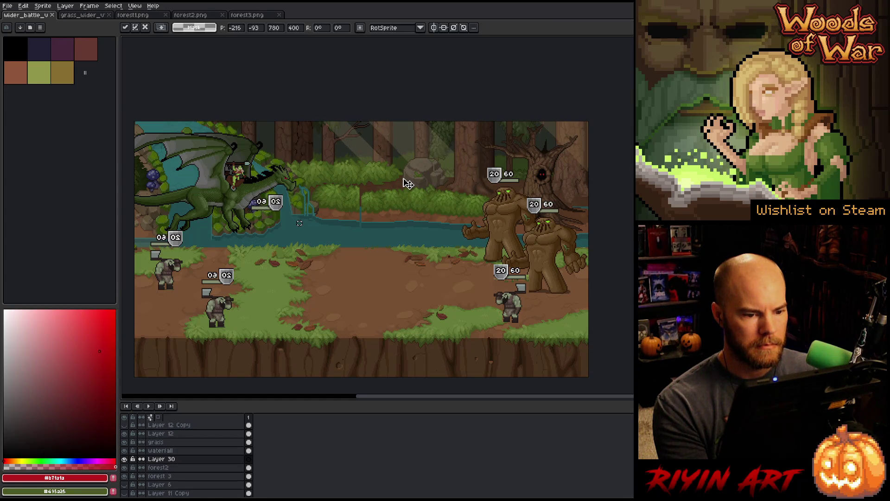
{"action": "left_click_drag", "start_coordinate": [403, 183], "coordinate": [412, 184]}
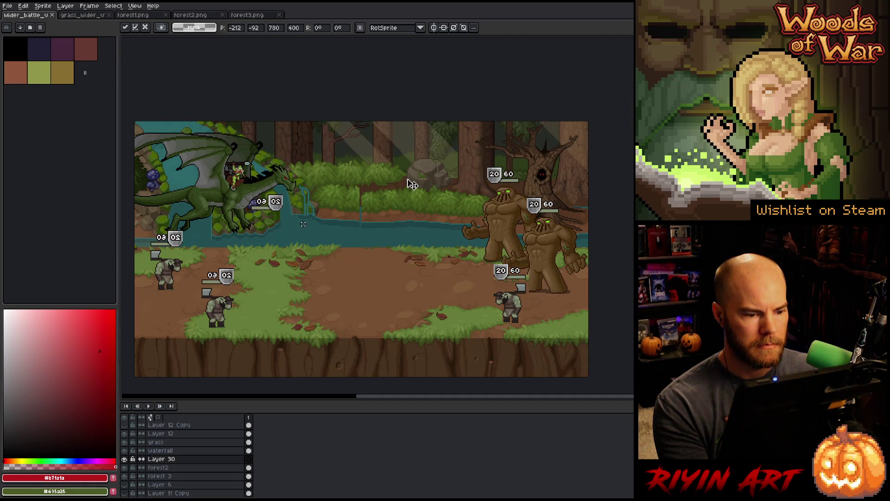
- Commit the forest1 backdrop and nudge it a few pixels down and right with the Move tool
{"action": "left_click", "coordinate": [185, 468]}
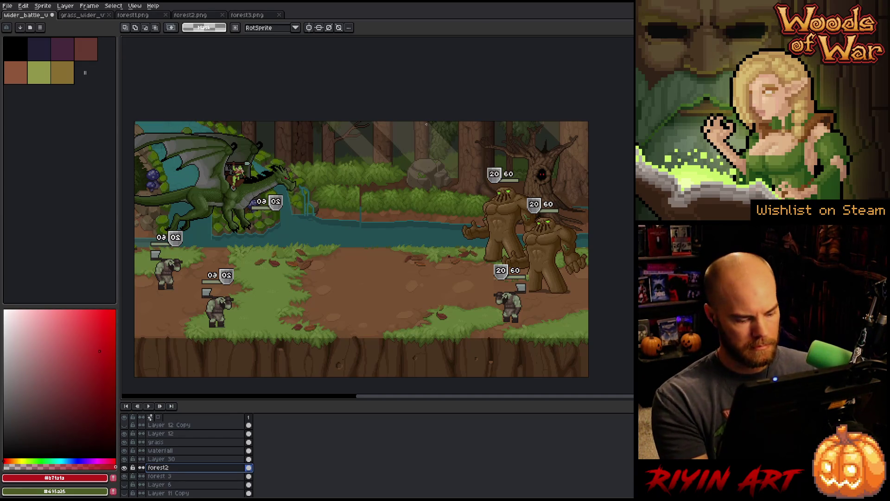
{"action": "key", "text": "v"}
{"action": "left_click", "coordinate": [442, 143]}
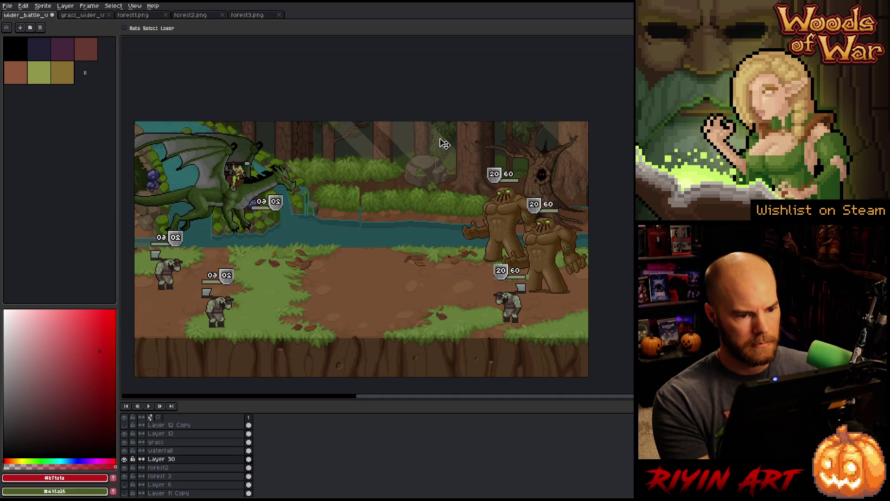
{"action": "left_click_drag", "start_coordinate": [443, 144], "coordinate": [446, 147]}
{"action": "left_click", "coordinate": [204, 472]}
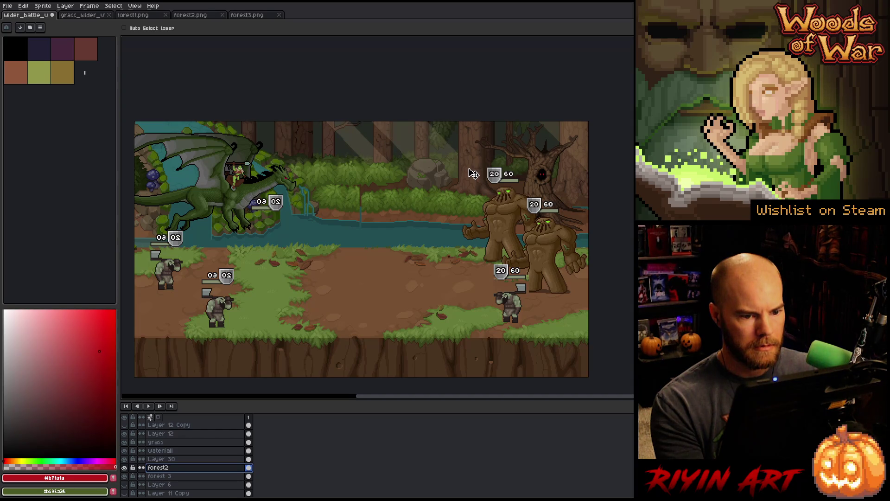
{"action": "left_click", "coordinate": [197, 476]}
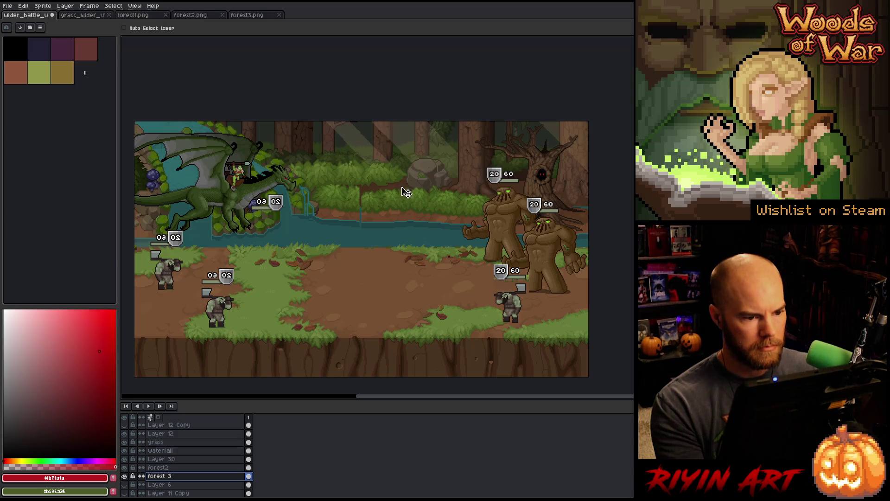
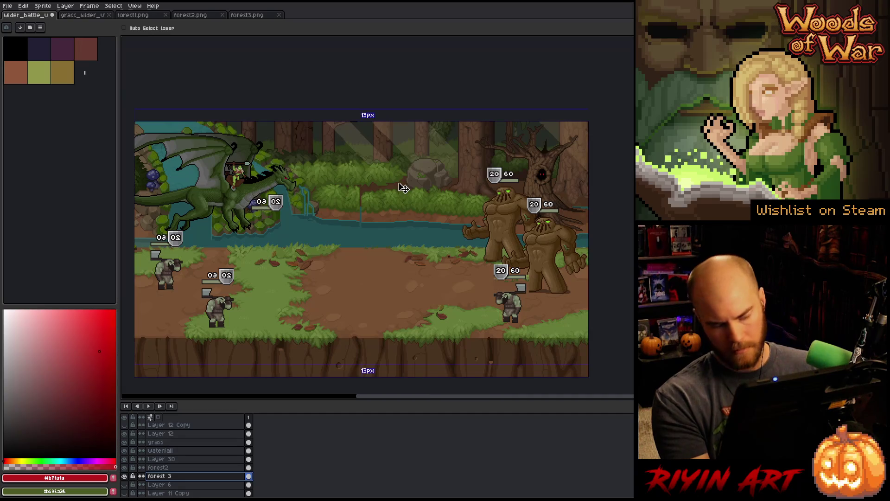
- Darken the forest 3 layer's light rays with Hue/Saturation, Lightness about -3
{"action": "key", "text": "ctrl+u"}
{"action": "left_click", "coordinate": [364, 430]}
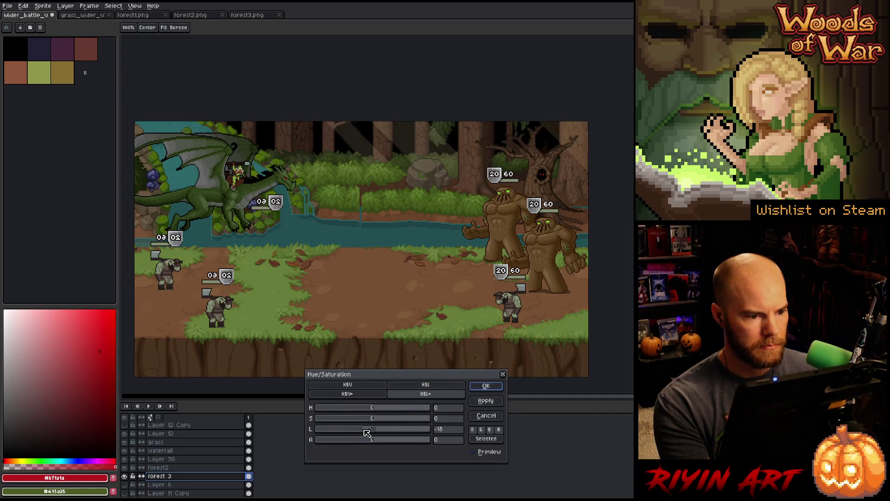
{"action": "left_click_drag", "start_coordinate": [367, 433], "coordinate": [375, 432]}
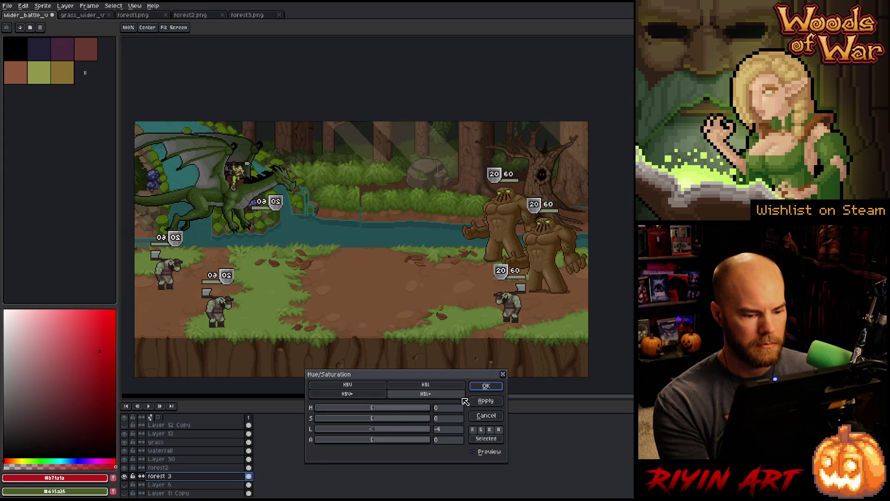
{"action": "left_click", "coordinate": [486, 387]}
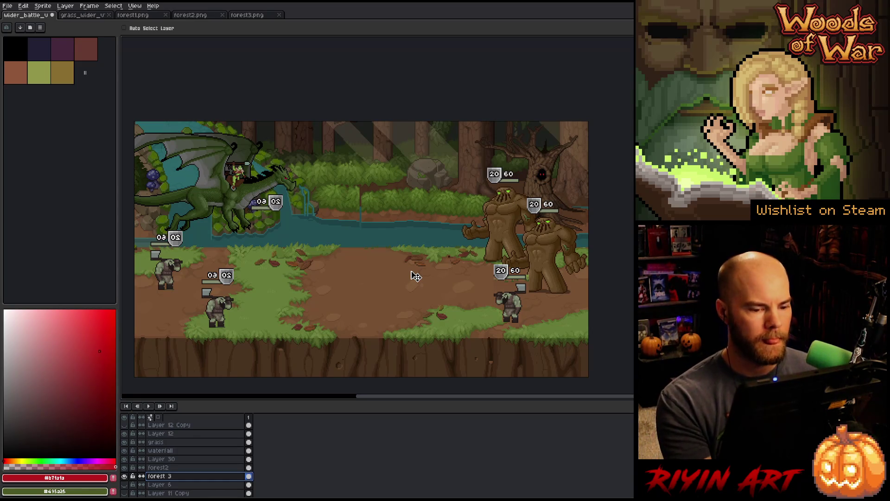
- Save the battle scene and close the forest1.png image
{"action": "key", "text": "space"}
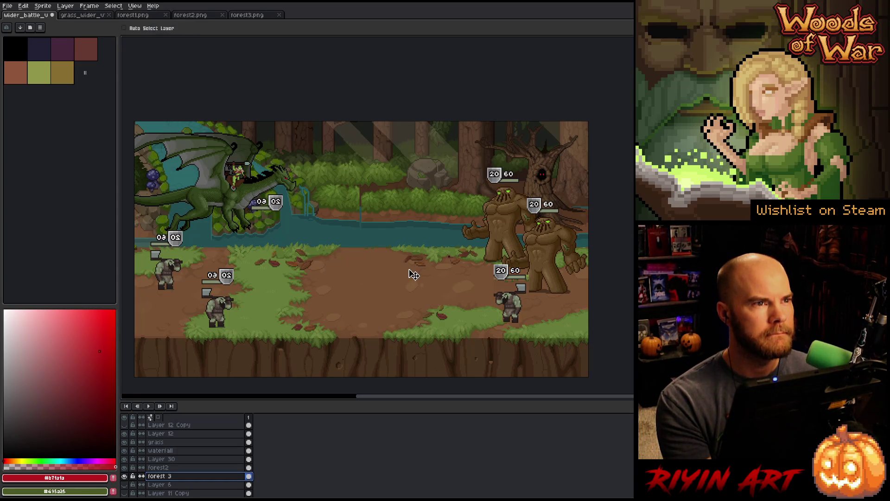
{"action": "key", "text": "ctrl+s"}
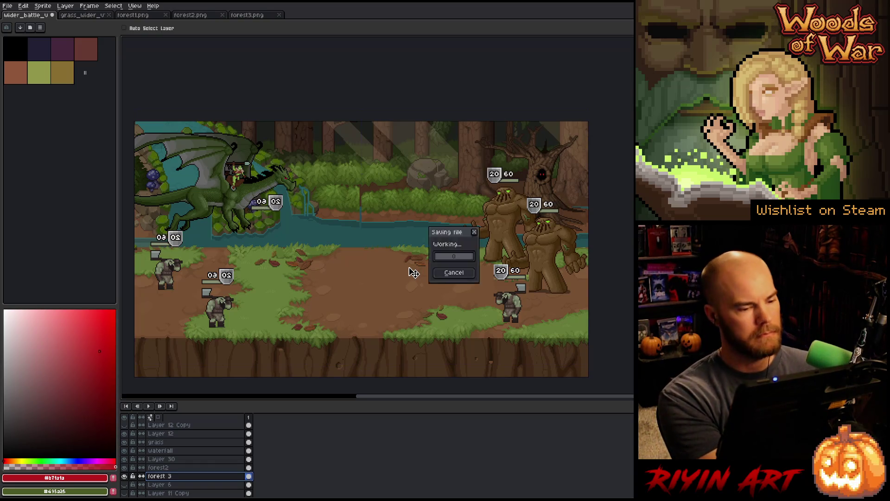
{"action": "left_click", "coordinate": [165, 15]}
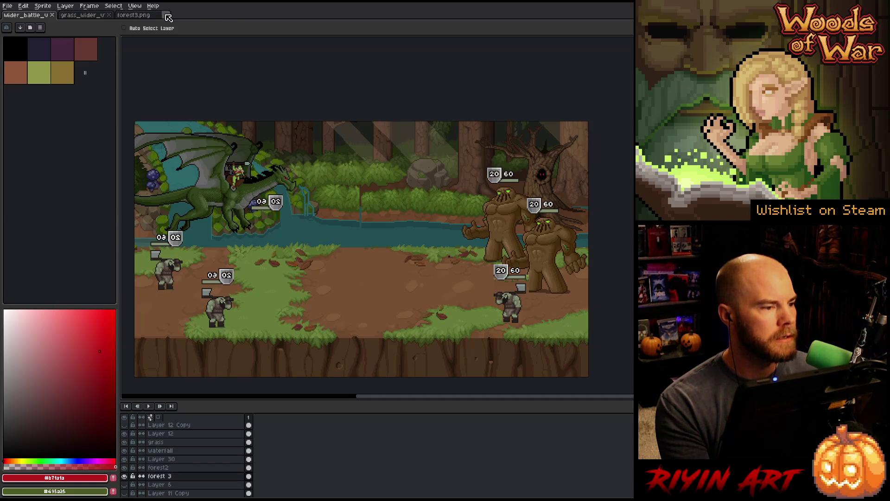
- Browse the pinned Tree images folder in the Open dialog, then cancel
{"action": "left_click", "coordinate": [10, 8]}
{"action": "left_click", "coordinate": [20, 30]}
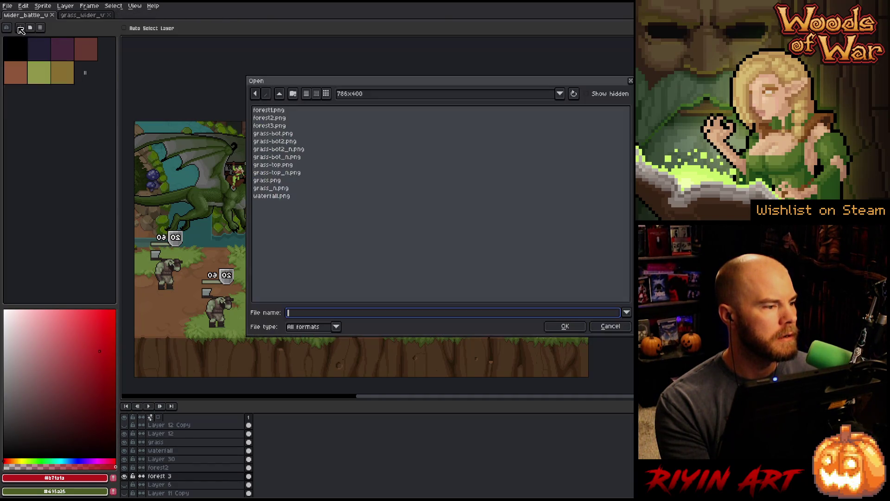
{"action": "left_click", "coordinate": [368, 96]}
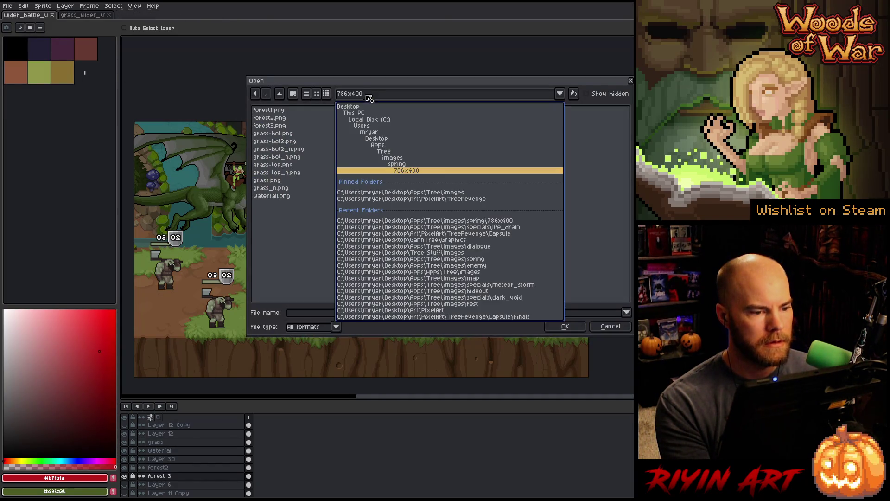
{"action": "left_click", "coordinate": [406, 193]}
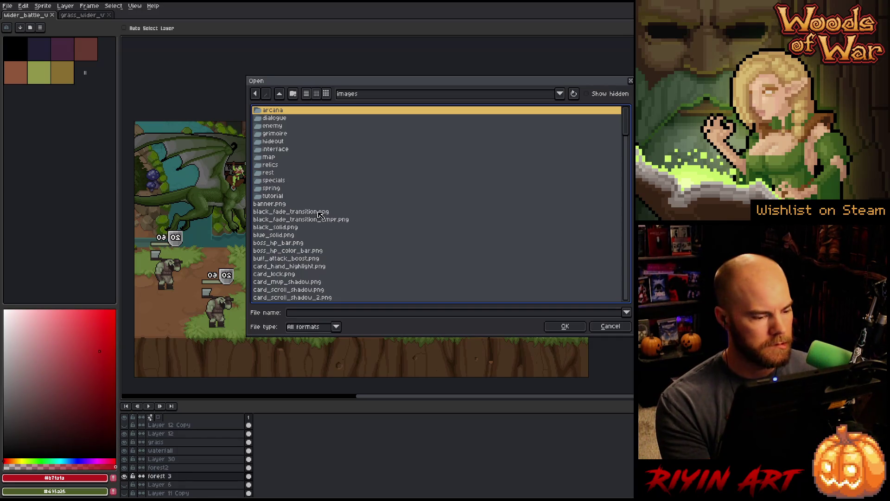
{"action": "scroll", "coordinate": [287, 176], "scroll_direction": "down", "scroll_amount": 10}
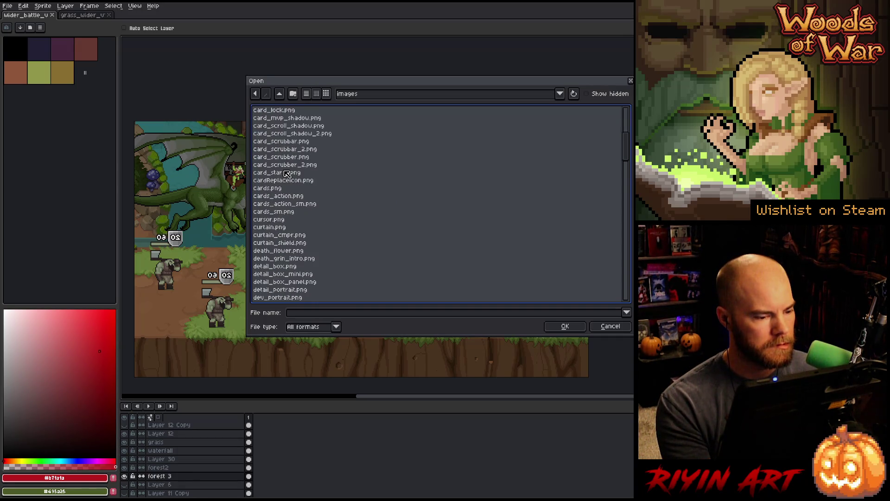
{"action": "scroll", "coordinate": [287, 181], "scroll_direction": "up", "scroll_amount": 10}
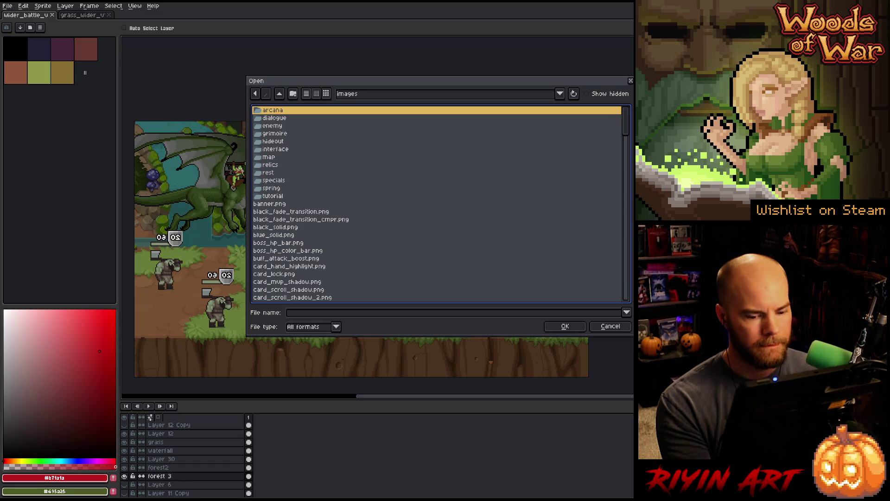
{"action": "left_click", "coordinate": [610, 326]}
- Reopen the file browser on the pinned TreeRevenge folder
{"action": "left_click", "coordinate": [7, 5]}
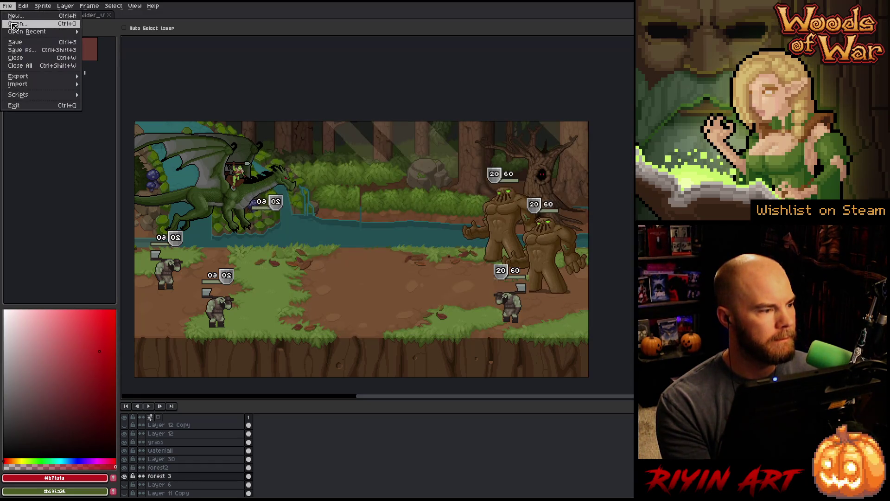
{"action": "left_click", "coordinate": [14, 24]}
{"action": "left_click", "coordinate": [383, 96]}
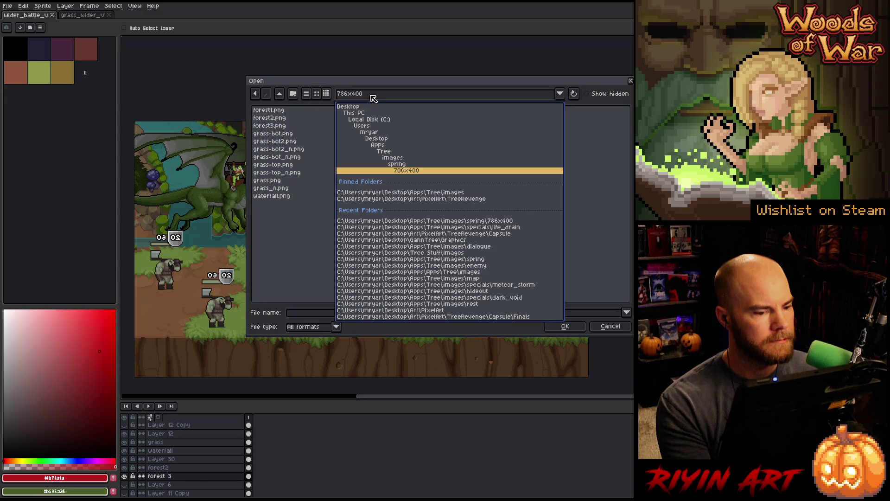
{"action": "left_click", "coordinate": [415, 200]}
{"action": "scroll", "coordinate": [288, 230], "scroll_direction": "down", "scroll_amount": 10}
{"action": "scroll", "coordinate": [288, 231], "scroll_direction": "down", "scroll_amount": 12}
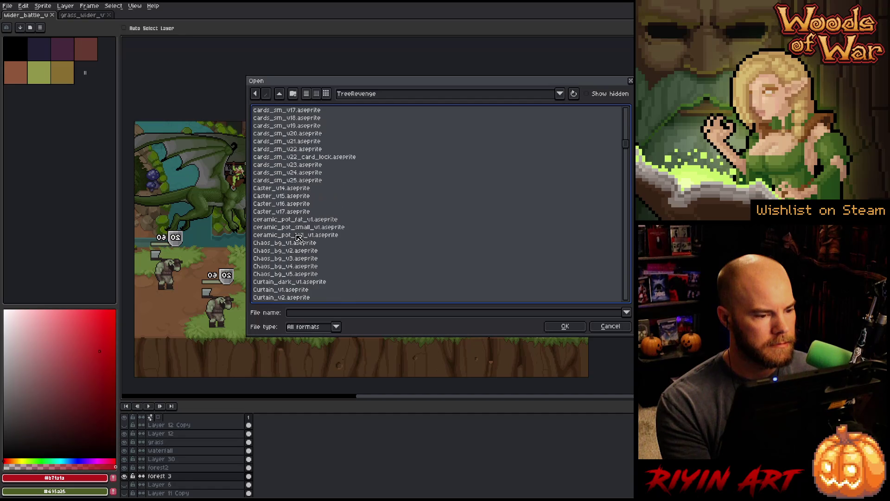
- Find and open Ganntree_Face_v34_wide_lvl2_v5.aseprite from the TreeRevenge list
{"action": "left_click", "coordinate": [299, 234]}
{"action": "key", "text": "g"}
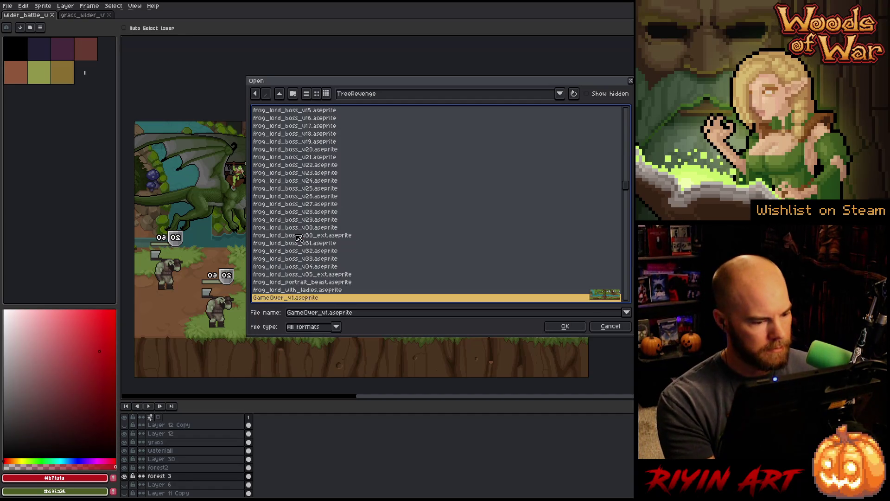
{"action": "scroll", "coordinate": [299, 238], "scroll_direction": "down", "scroll_amount": 5}
{"action": "scroll", "coordinate": [329, 236], "scroll_direction": "down", "scroll_amount": 10}
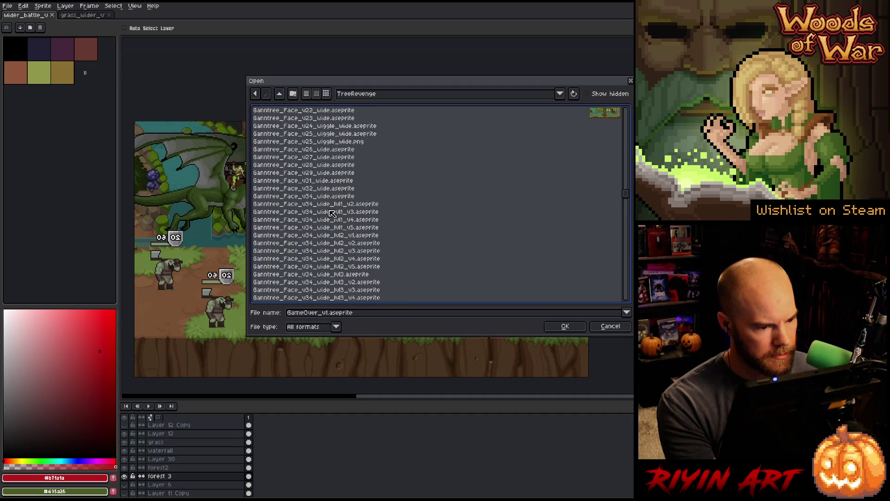
{"action": "left_click", "coordinate": [349, 196]}
{"action": "scroll", "coordinate": [388, 232], "scroll_direction": "down", "scroll_amount": 4}
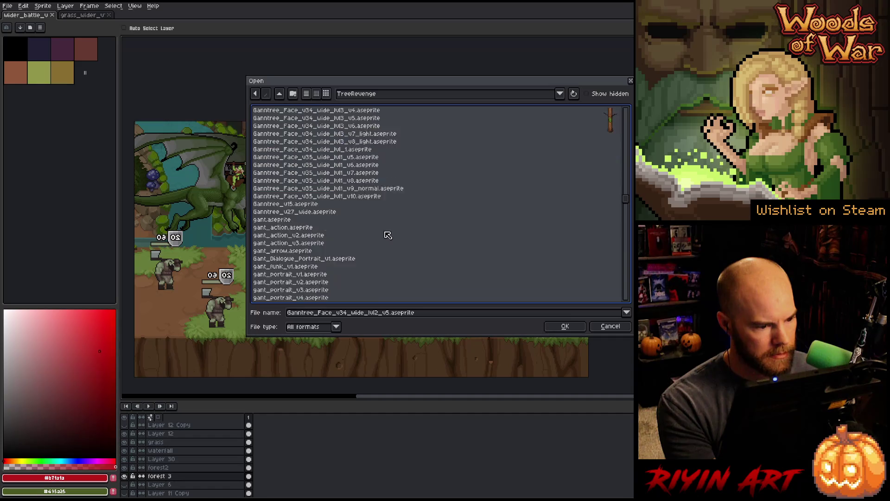
{"action": "scroll", "coordinate": [388, 230], "scroll_direction": "up", "scroll_amount": 5}
{"action": "double_click", "coordinate": [388, 227]}
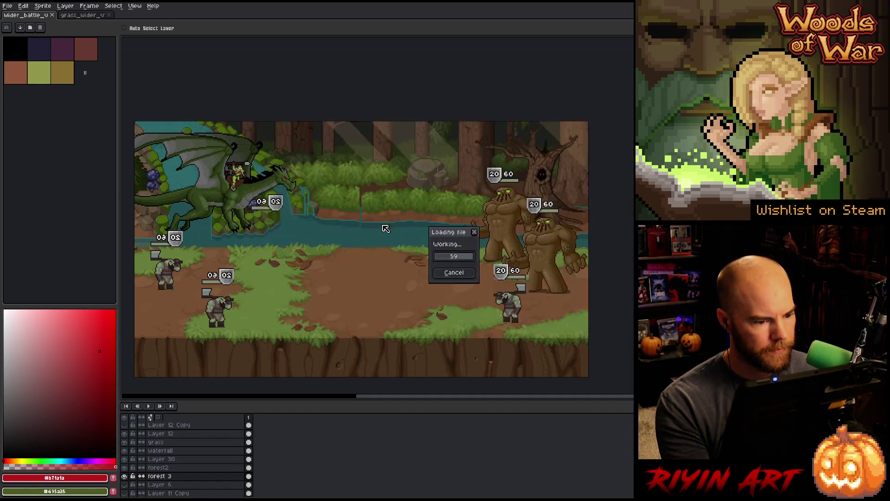
- Pan over the tree-face sprite and review its animation frames from frame 32 on
{"action": "left_click_drag", "start_coordinate": [401, 208], "coordinate": [366, 216]}
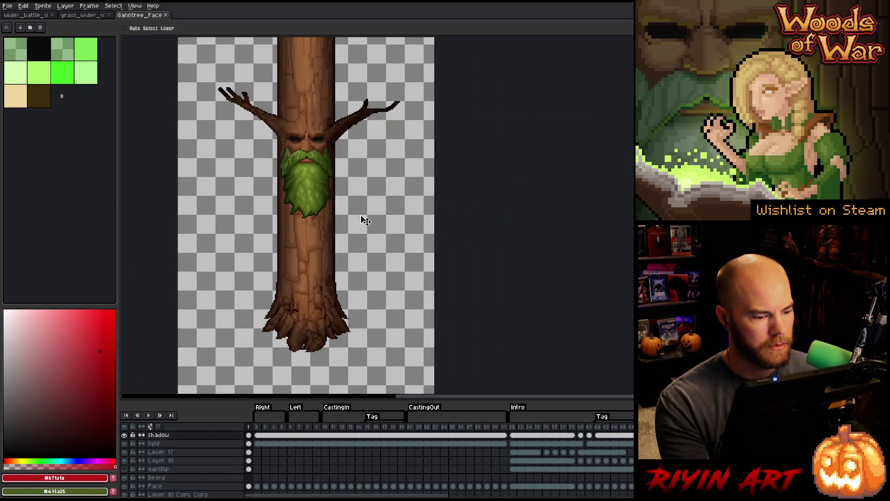
{"action": "scroll", "coordinate": [334, 226], "scroll_direction": "down", "scroll_amount": 1}
{"action": "mouse_move", "coordinate": [521, 433]}
{"action": "left_mouse_down"}
{"action": "mouse_move", "coordinate": [633, 432]}
{"action": "mouse_move", "coordinate": [552, 439]}
{"action": "mouse_move", "coordinate": [591, 445]}
{"action": "mouse_move", "coordinate": [633, 438]}
{"action": "left_mouse_up"}
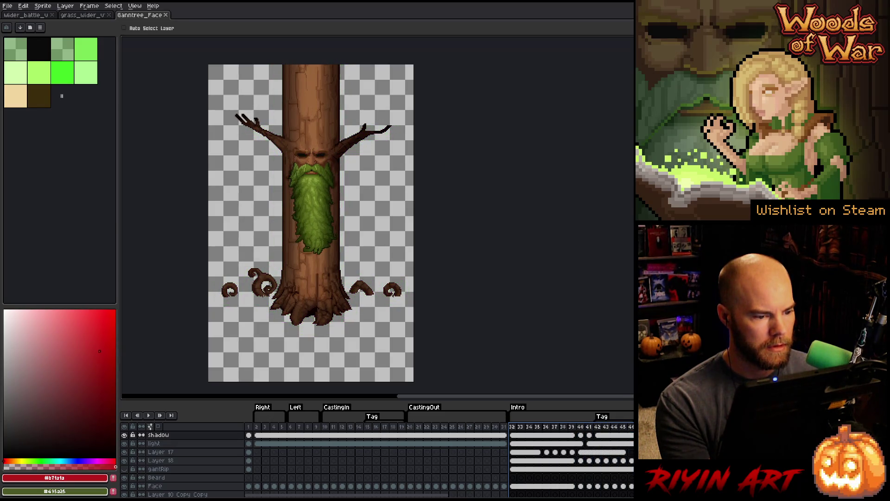
{"action": "key", "text": "Escape"}
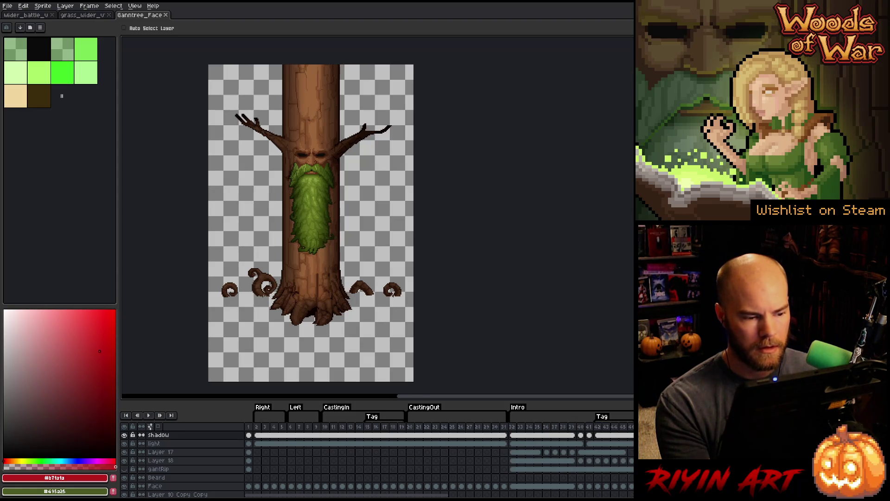
- Select the entire tree sprite and return to the wider battle scene
{"action": "key", "text": "ctrl+a"}
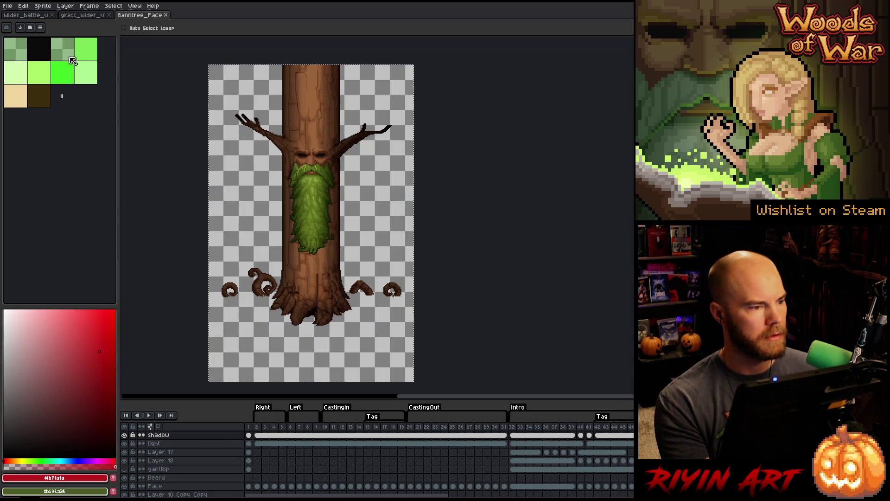
{"action": "left_click", "coordinate": [76, 17]}
{"action": "left_click", "coordinate": [44, 16]}
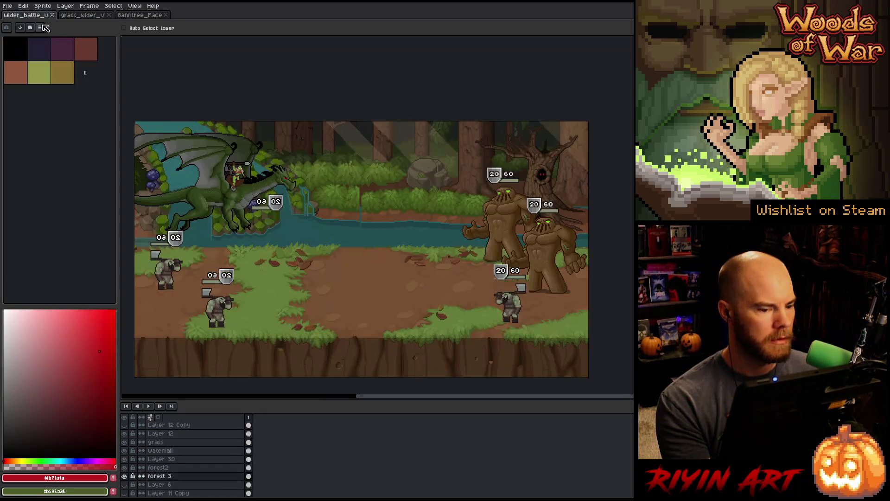
- Shift the current layer's content up and to the right with Ctrl+T
{"action": "left_click_drag", "start_coordinate": [320, 292], "coordinate": [347, 268]}
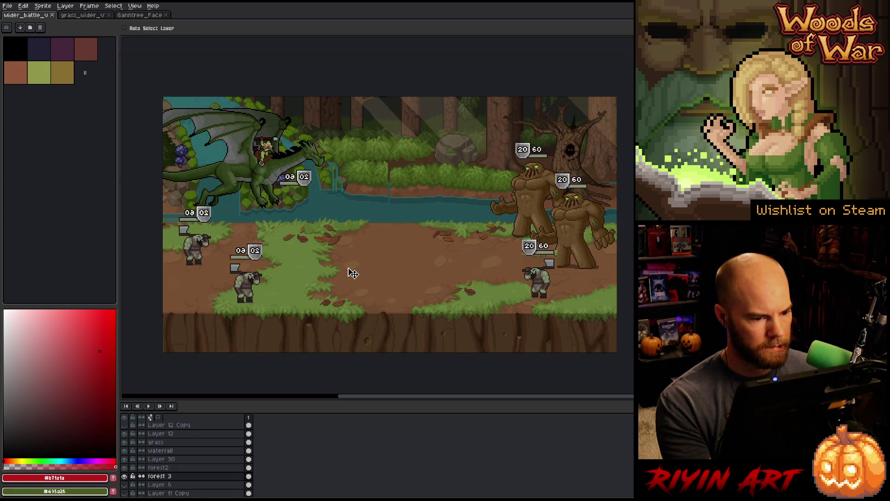
{"action": "key", "text": "ctrl+t"}
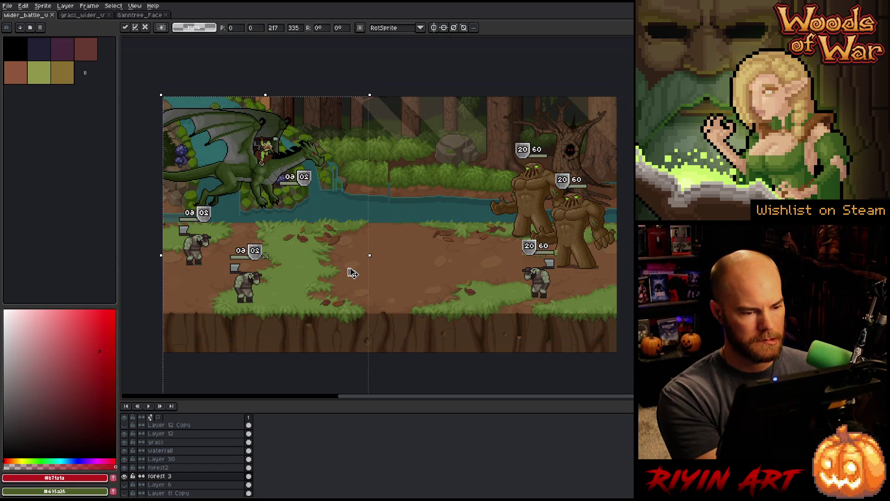
{"action": "mouse_move", "coordinate": [315, 290]}
{"action": "left_mouse_down"}
{"action": "mouse_move", "coordinate": [304, 280]}
{"action": "mouse_move", "coordinate": [383, 213]}
{"action": "mouse_move", "coordinate": [425, 197]}
{"action": "left_mouse_up"}
{"action": "key", "text": "Return"}
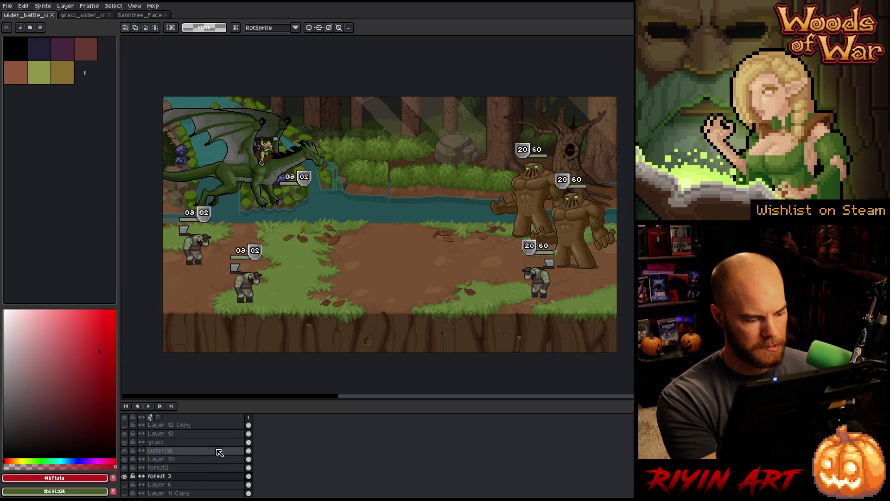
- Toggle Layer 12's visibility to check the dragon, keeping Layer 12 selected
{"action": "left_click", "coordinate": [162, 433]}
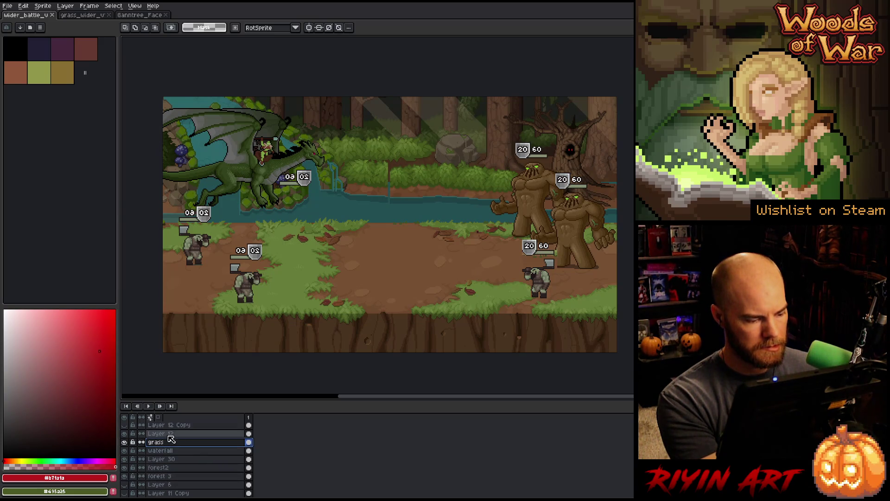
{"action": "left_click", "coordinate": [125, 433]}
{"action": "left_click", "coordinate": [124, 433]}
{"action": "left_click", "coordinate": [162, 442]}
{"action": "left_click", "coordinate": [163, 433]}
{"action": "scroll", "coordinate": [170, 440], "scroll_direction": "up", "scroll_amount": 3}
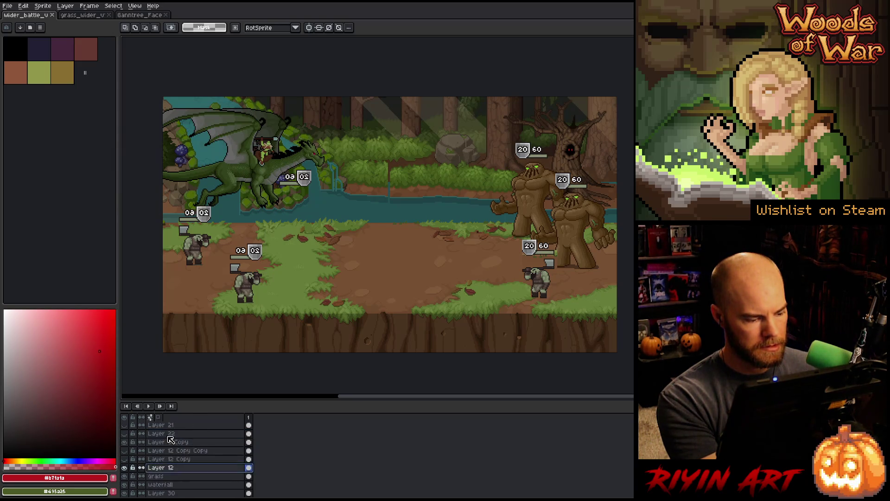
- Add a new layer above Layer 12 named 'tree'
{"action": "key", "text": "shift+n"}
{"action": "scroll", "coordinate": [179, 449], "scroll_direction": "down", "scroll_amount": 1}
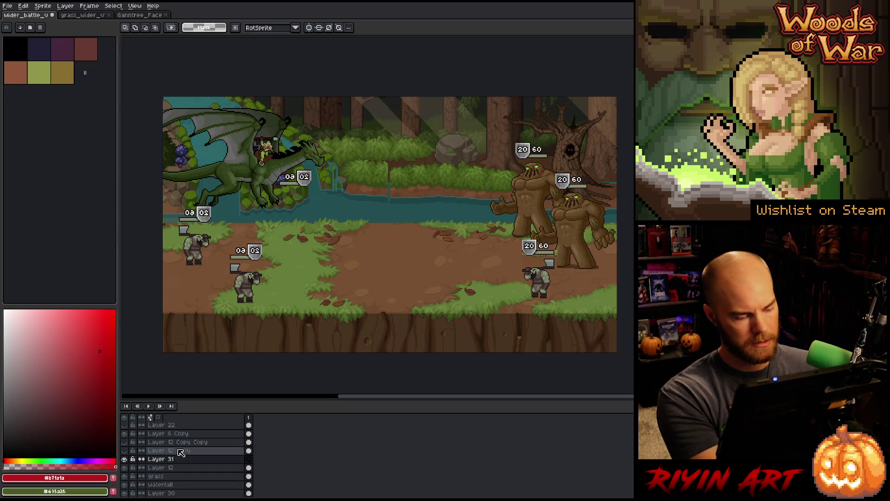
{"action": "double_click", "coordinate": [165, 459]}
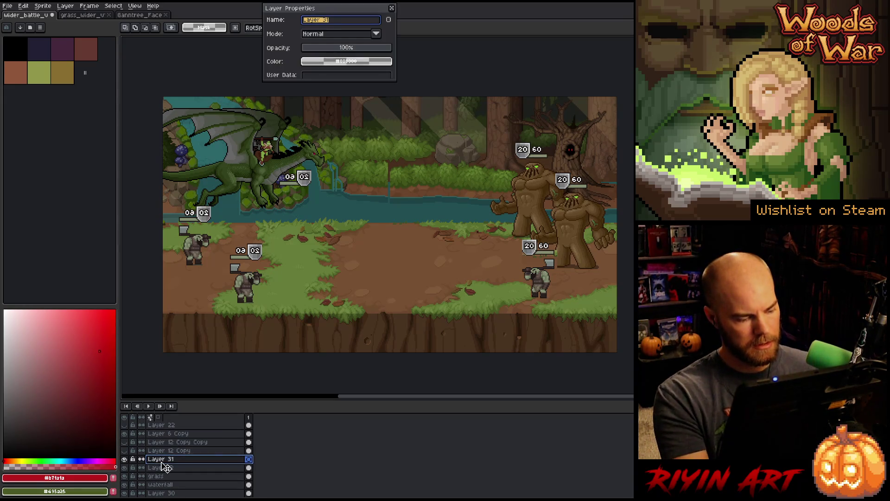
{"action": "type", "text": "tree"}
{"action": "key", "text": "Return"}
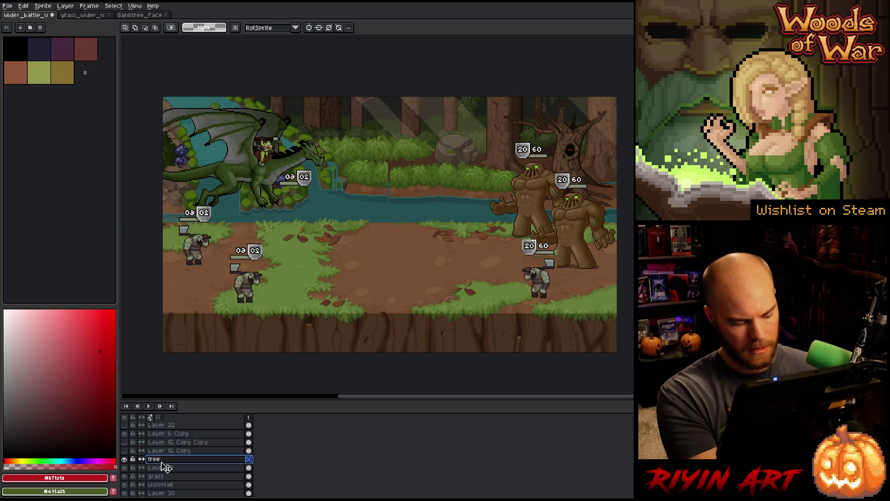
- Paste the bearded tree image onto the tree layer and centre it in the scene
{"action": "key", "text": "ctrl+v"}
{"action": "mouse_move", "coordinate": [262, 266]}
{"action": "left_mouse_down"}
{"action": "mouse_move", "coordinate": [401, 266]}
{"action": "mouse_move", "coordinate": [391, 266]}
{"action": "mouse_move", "coordinate": [390, 293]}
{"action": "mouse_move", "coordinate": [379, 276]}
{"action": "left_mouse_up"}
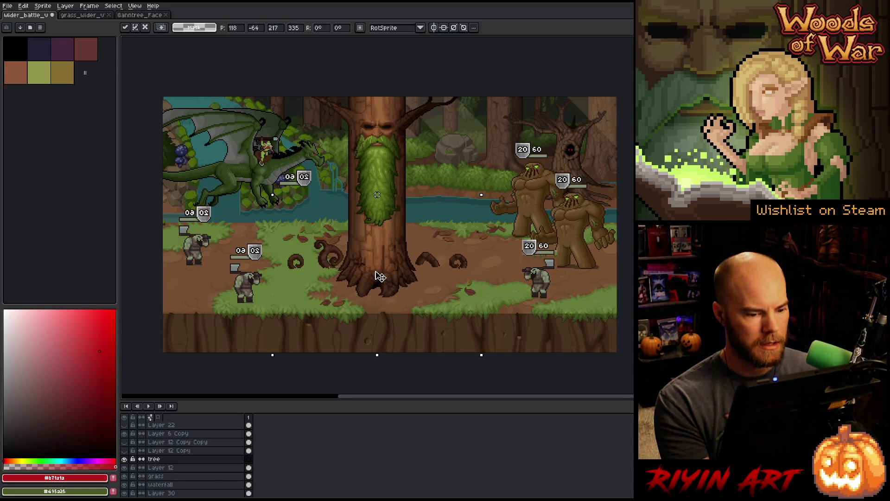
{"action": "key", "text": "ctrl+a"}
{"action": "left_click", "coordinate": [65, 5]}
{"action": "left_click", "coordinate": [52, 9]}
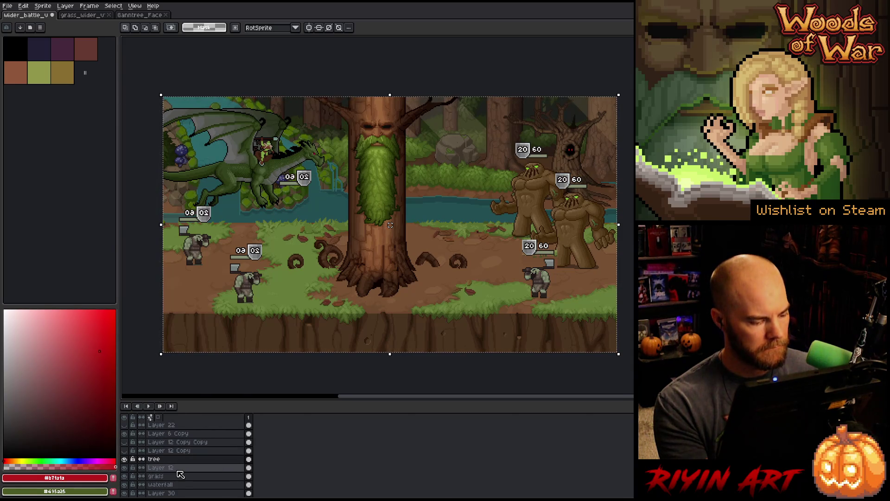
- Move Layer 12 above the tree layer and group the grass through forest 3 layers
{"action": "scroll", "coordinate": [182, 467], "scroll_direction": "down", "scroll_amount": 3}
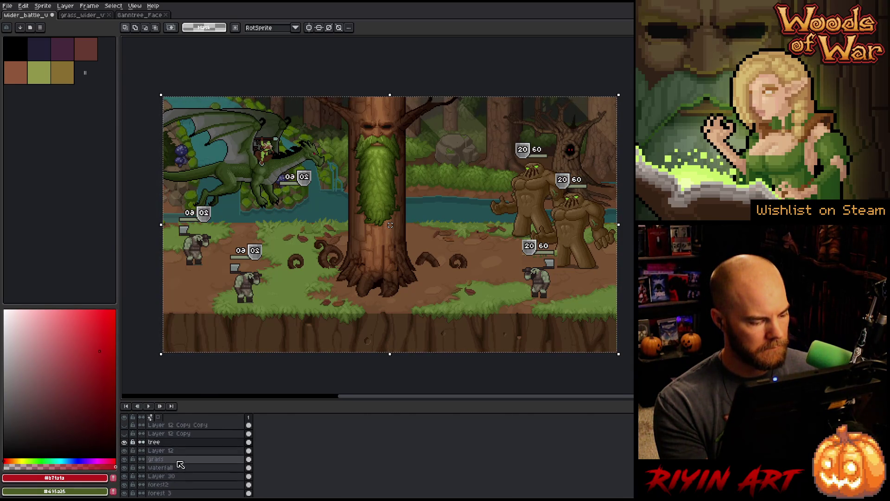
{"action": "mouse_move", "coordinate": [183, 442]}
{"action": "left_mouse_down"}
{"action": "mouse_move", "coordinate": [181, 434]}
{"action": "mouse_move", "coordinate": [181, 483]}
{"action": "left_mouse_up"}
{"action": "right_click", "coordinate": [183, 485]}
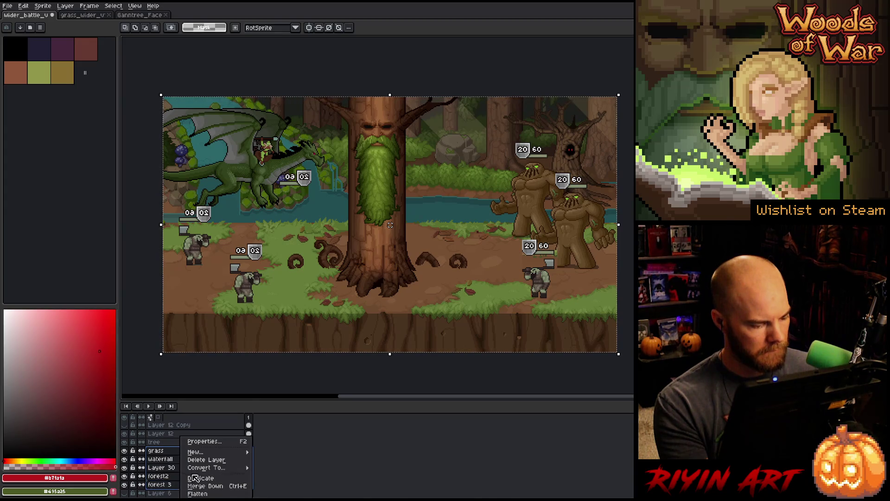
{"action": "mouse_move", "coordinate": [204, 453]}
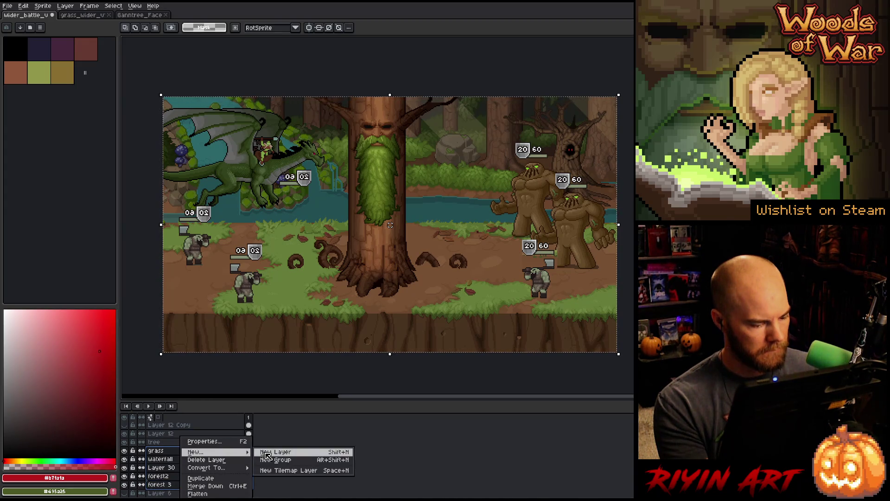
{"action": "left_click", "coordinate": [270, 458]}
{"action": "left_click", "coordinate": [141, 452]}
{"action": "left_click", "coordinate": [159, 451]}
- Rename the new layer group to 'backgrounds'
{"action": "double_click", "coordinate": [159, 452]}
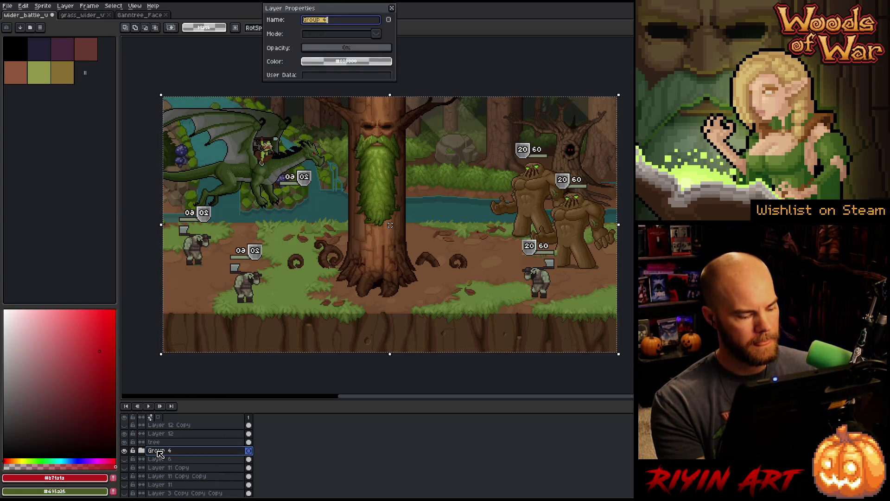
{"action": "type", "text": "backgrounds"}
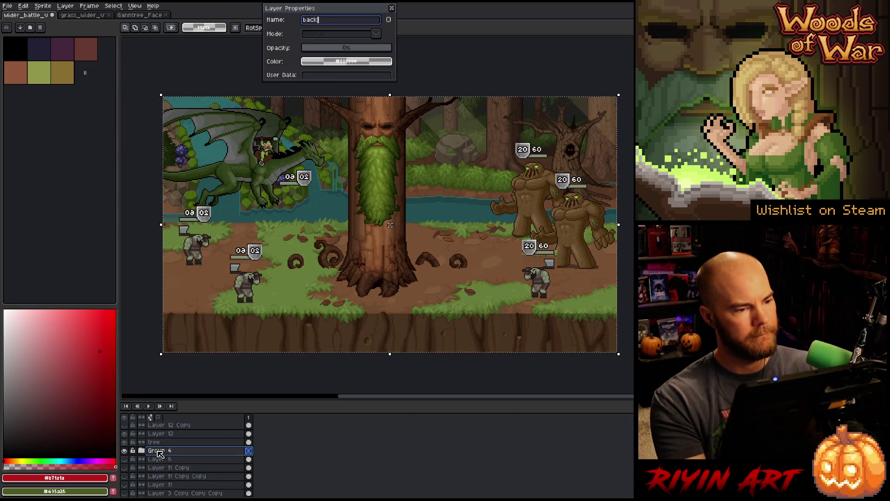
{"action": "key", "text": "Return"}
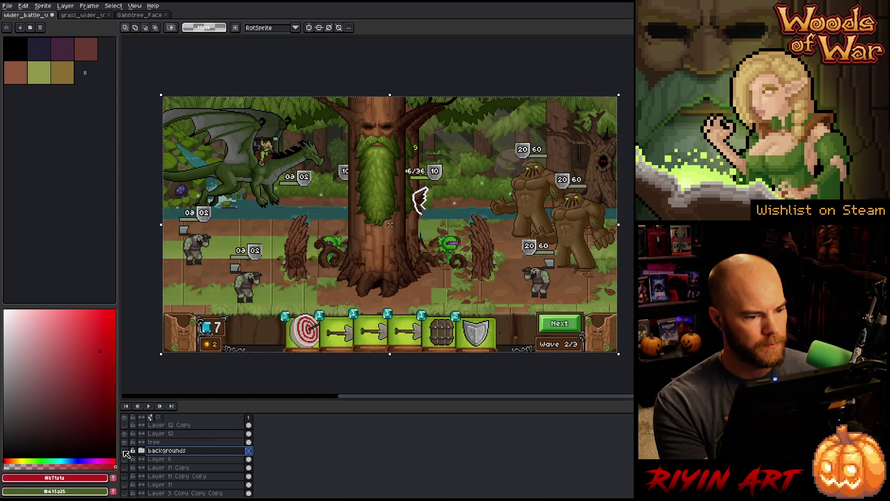
- On the tree layer, clear the selection and nudge the tree about 45 px right
{"action": "left_click", "coordinate": [166, 443]}
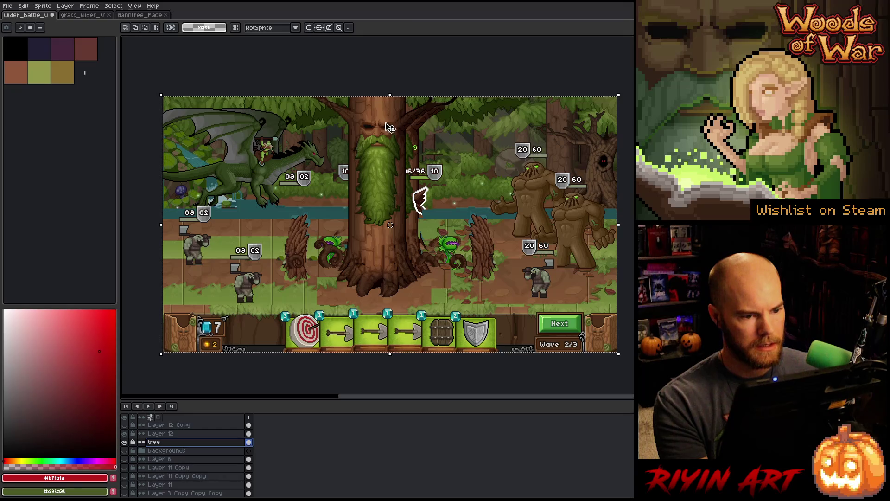
{"action": "key", "text": "ctrl+d"}
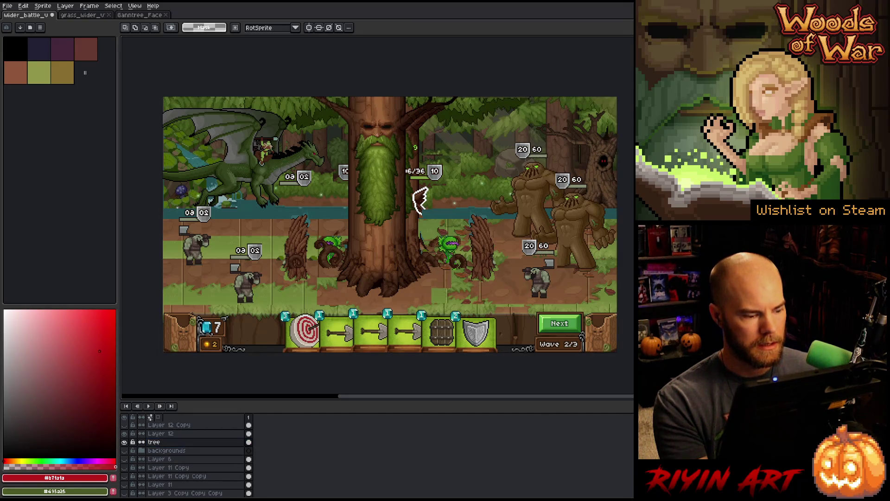
{"action": "mouse_move", "coordinate": [385, 167]}
{"action": "left_mouse_down"}
{"action": "mouse_move", "coordinate": [367, 168]}
{"action": "mouse_move", "coordinate": [406, 171]}
{"action": "mouse_move", "coordinate": [398, 167]}
{"action": "left_mouse_up"}
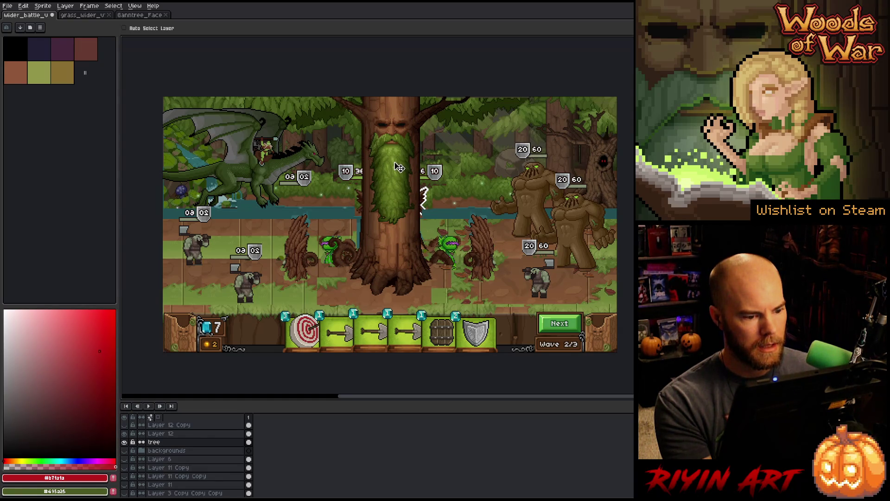
- Rectangle-select the area up to the trunk's edge and transform the tree layer content
{"action": "key", "text": "m"}
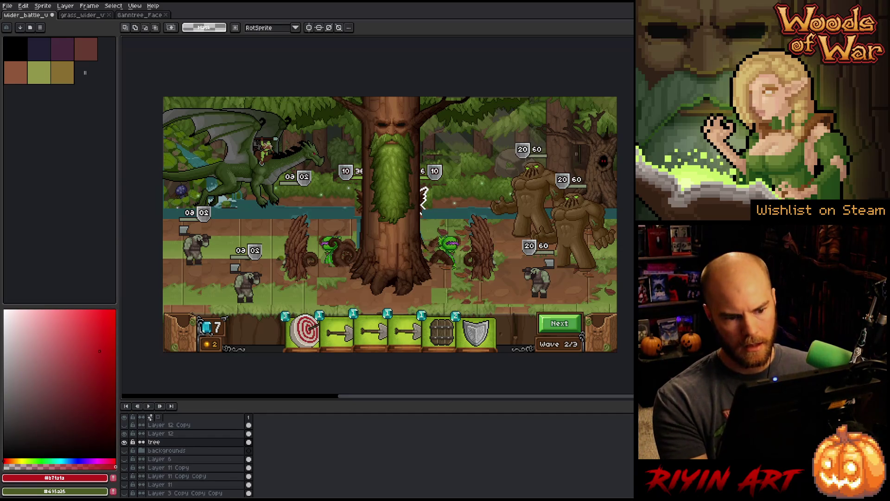
{"action": "left_click_drag", "start_coordinate": [424, 121], "coordinate": [617, 237]}
{"action": "left_click_drag", "start_coordinate": [424, 193], "coordinate": [420, 200]}
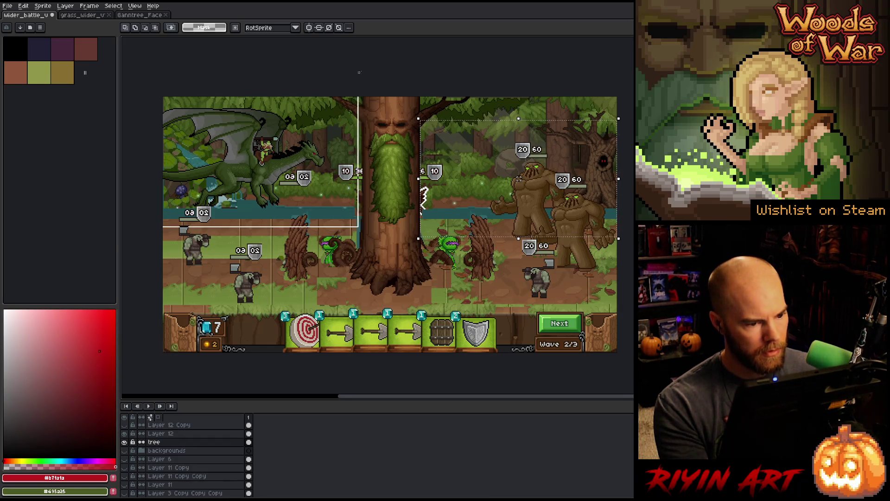
{"action": "scroll", "coordinate": [359, 113], "scroll_direction": "up", "scroll_amount": 2}
{"action": "left_click_drag", "start_coordinate": [351, 159], "coordinate": [370, 166]}
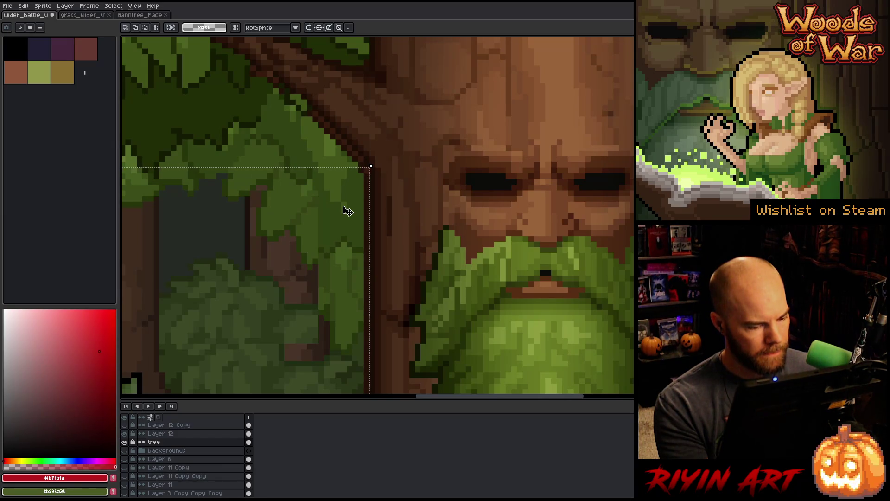
{"action": "scroll", "coordinate": [347, 211], "scroll_direction": "down", "scroll_amount": 3}
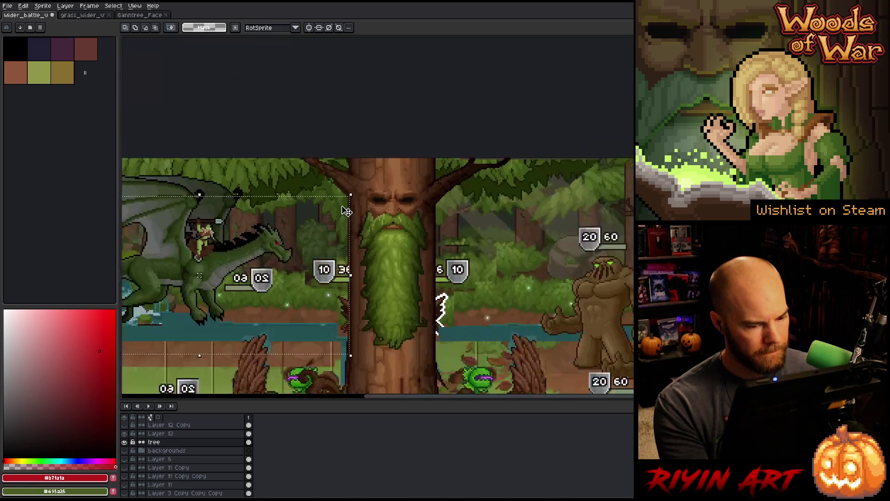
{"action": "key", "text": "ctrl+d"}
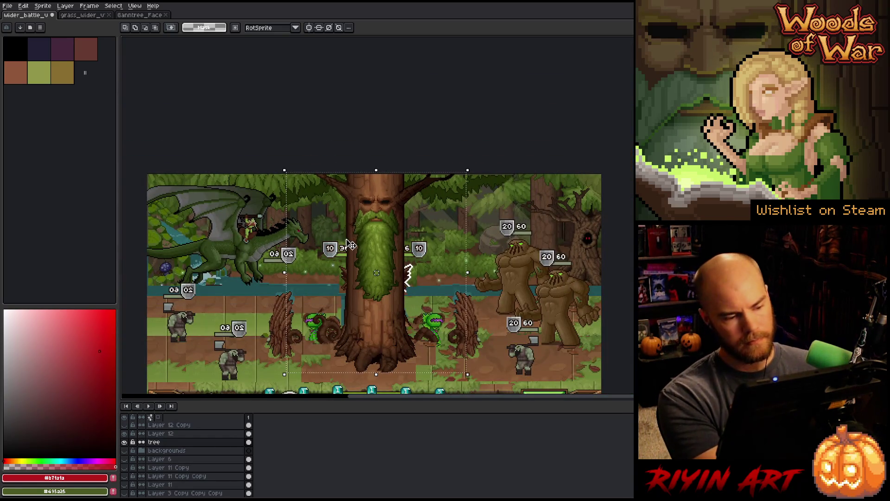
{"action": "key", "text": "ctrl+t"}
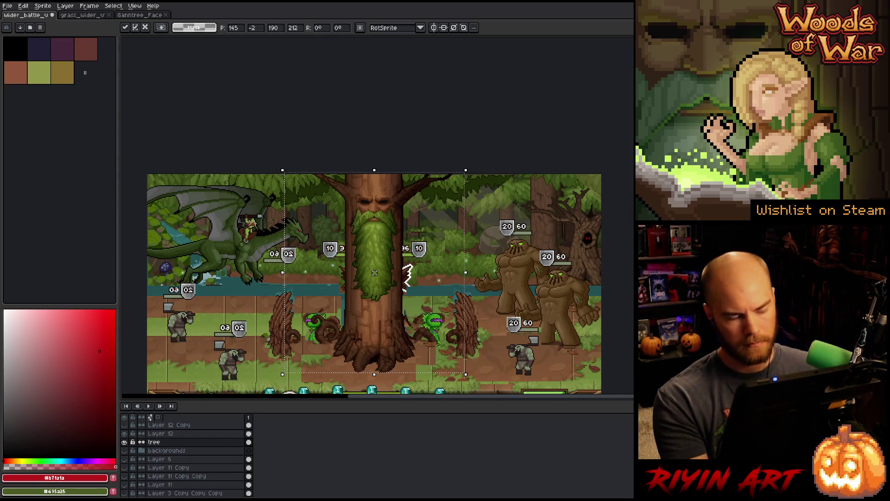
{"action": "key", "text": "Return"}
- Select an area ending at the trunk's left edge, drop it, and view the whole scene
{"action": "scroll", "coordinate": [338, 248], "scroll_direction": "up", "scroll_amount": 5}
{"action": "mouse_move", "coordinate": [142, 286]}
{"action": "left_mouse_down"}
{"action": "mouse_move", "coordinate": [339, 249]}
{"action": "mouse_move", "coordinate": [384, 189]}
{"action": "mouse_move", "coordinate": [395, 188]}
{"action": "left_mouse_up"}
{"action": "scroll", "coordinate": [395, 188], "scroll_direction": "down", "scroll_amount": 6}
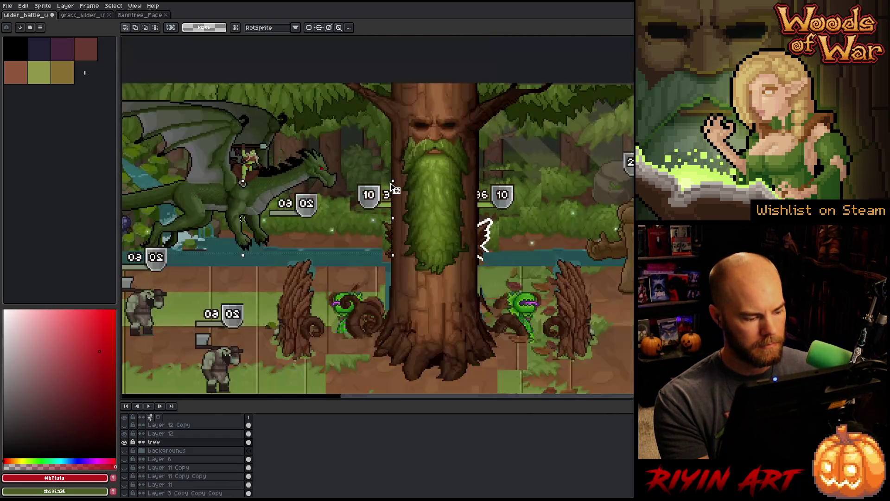
{"action": "scroll", "coordinate": [451, 233], "scroll_direction": "up", "scroll_amount": 6}
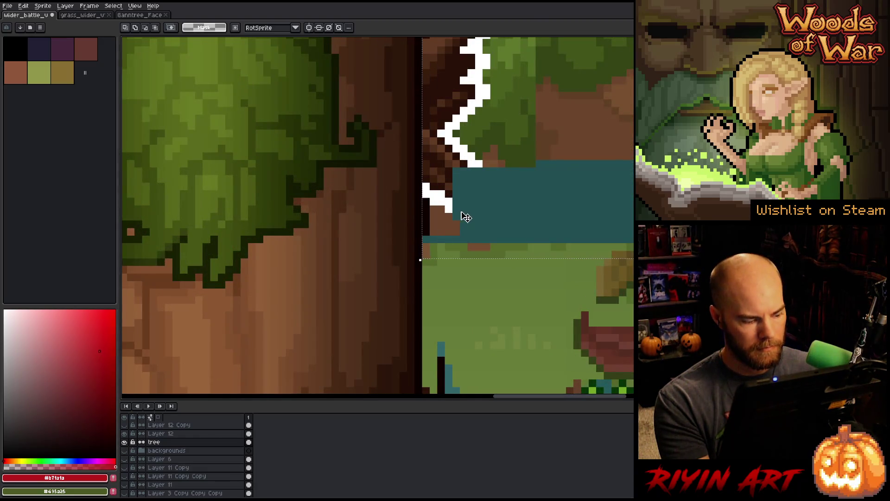
{"action": "scroll", "coordinate": [463, 215], "scroll_direction": "down", "scroll_amount": 6}
{"action": "key", "text": "ctrl+d"}
{"action": "scroll", "coordinate": [502, 213], "scroll_direction": "up", "scroll_amount": 2}
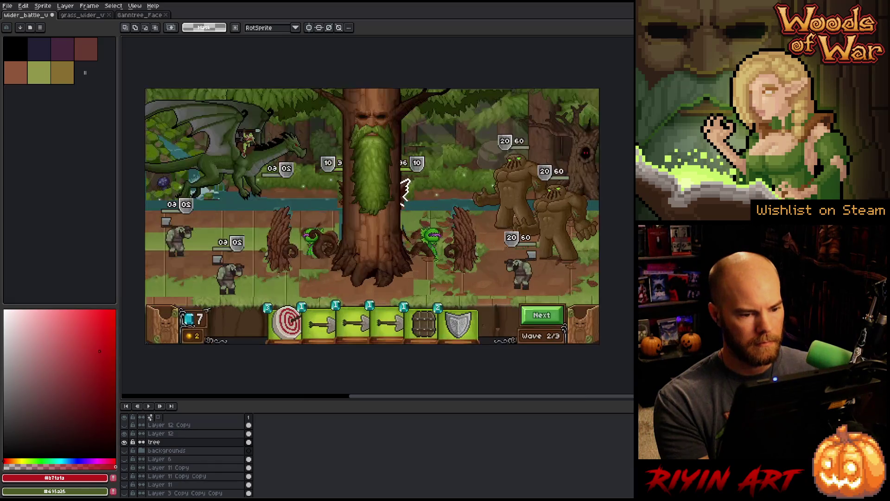
{"action": "mouse_move", "coordinate": [447, 161]}
{"action": "left_mouse_down"}
{"action": "mouse_move", "coordinate": [393, 185]}
{"action": "mouse_move", "coordinate": [432, 167]}
{"action": "left_mouse_up"}
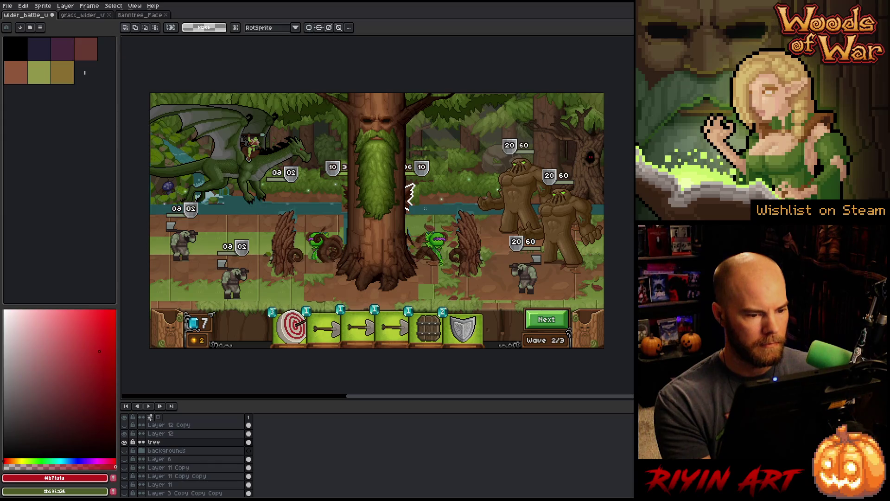
- Toggle the tree layer's visibility repeatedly to compare the scene with and without the tree
{"action": "left_click", "coordinate": [125, 442]}
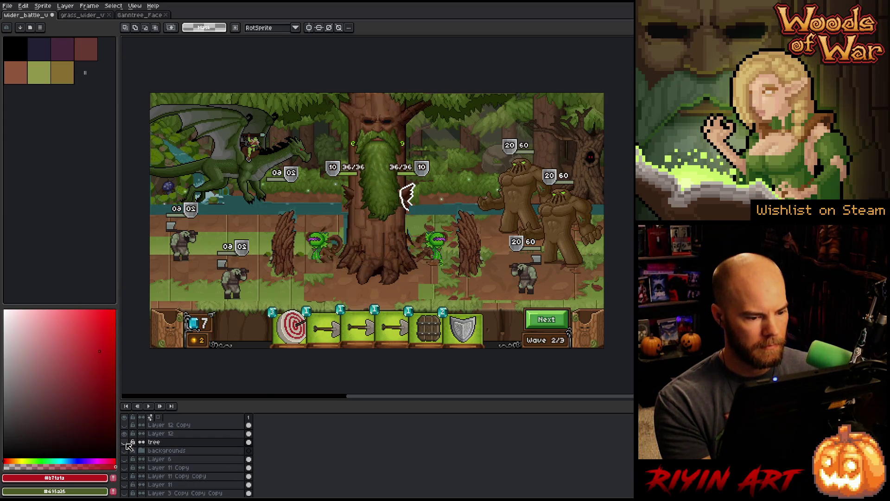
{"action": "left_click", "coordinate": [125, 443]}
{"action": "left_click", "coordinate": [125, 442]}
{"action": "left_click", "coordinate": [125, 443]}
{"action": "left_click", "coordinate": [125, 443]}
{"action": "left_click", "coordinate": [125, 442]}
{"action": "left_click", "coordinate": [125, 443]}
{"action": "left_click", "coordinate": [126, 443]}
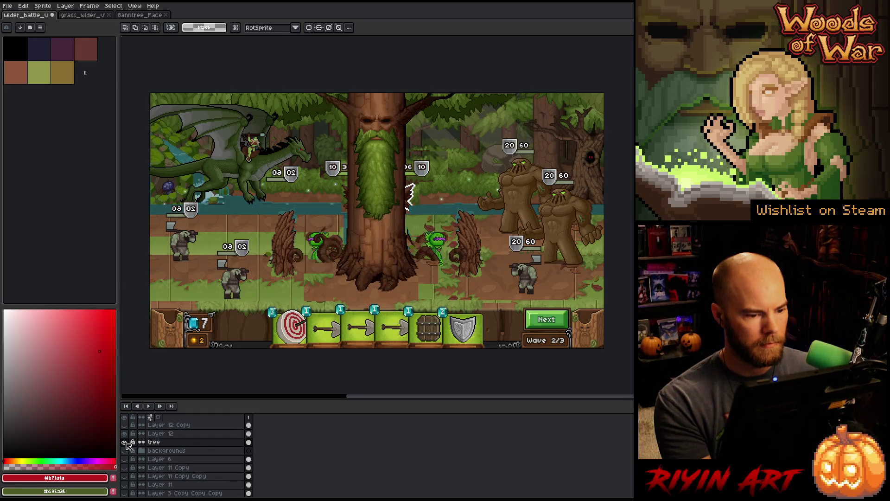
- Hide the backgrounds layer and start a lasso selection around the tree's base
{"action": "left_click", "coordinate": [125, 451]}
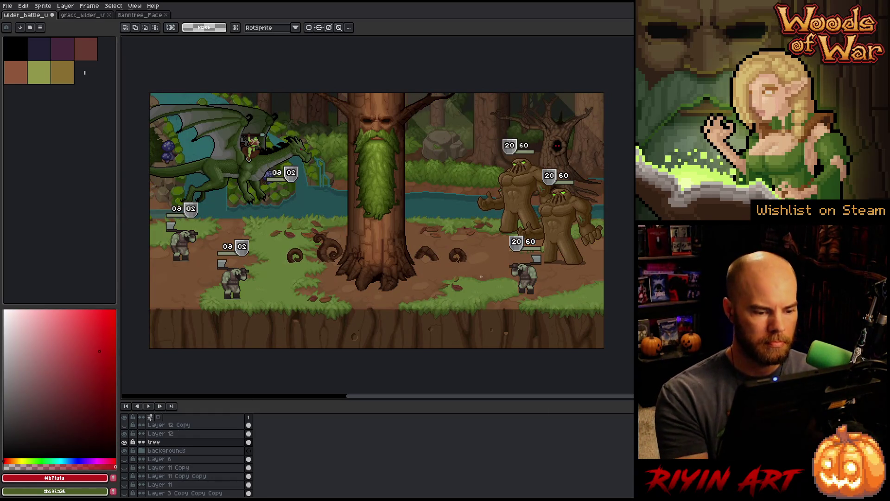
{"action": "key", "text": "q"}
{"action": "mouse_move", "coordinate": [464, 294]}
{"action": "left_mouse_down"}
{"action": "mouse_move", "coordinate": [480, 272]}
{"action": "mouse_move", "coordinate": [446, 228]}
{"action": "mouse_move", "coordinate": [408, 225]}
{"action": "left_mouse_up"}
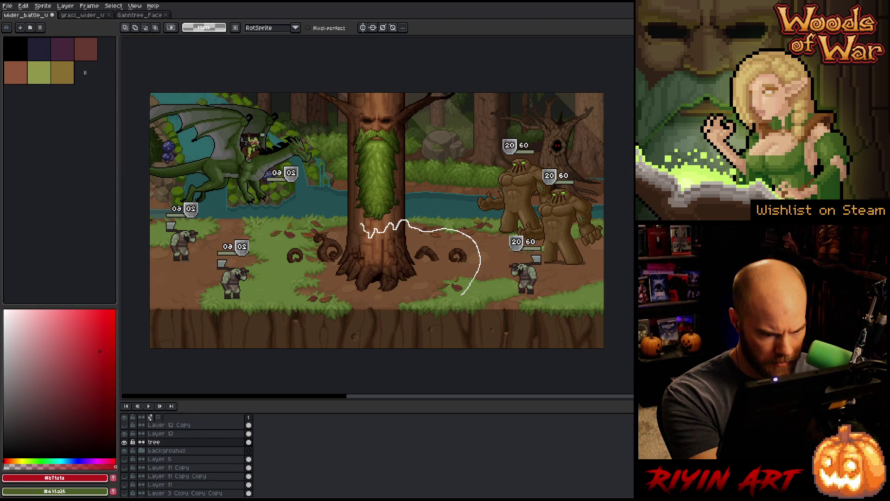
- Close the lasso around the tree's base, show Layer 6, and shift the base into place
{"action": "mouse_move", "coordinate": [351, 219]}
{"action": "left_mouse_down"}
{"action": "mouse_move", "coordinate": [334, 333]}
{"action": "mouse_move", "coordinate": [484, 309]}
{"action": "left_mouse_up"}
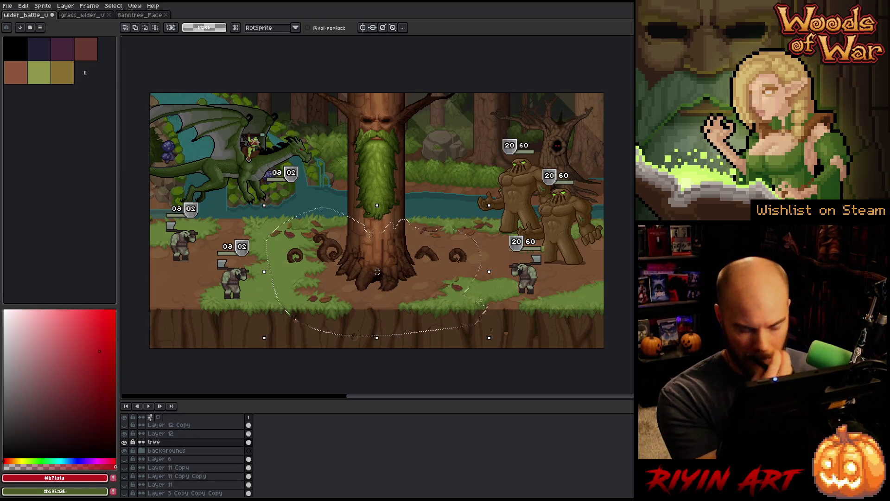
{"action": "left_click", "coordinate": [125, 458]}
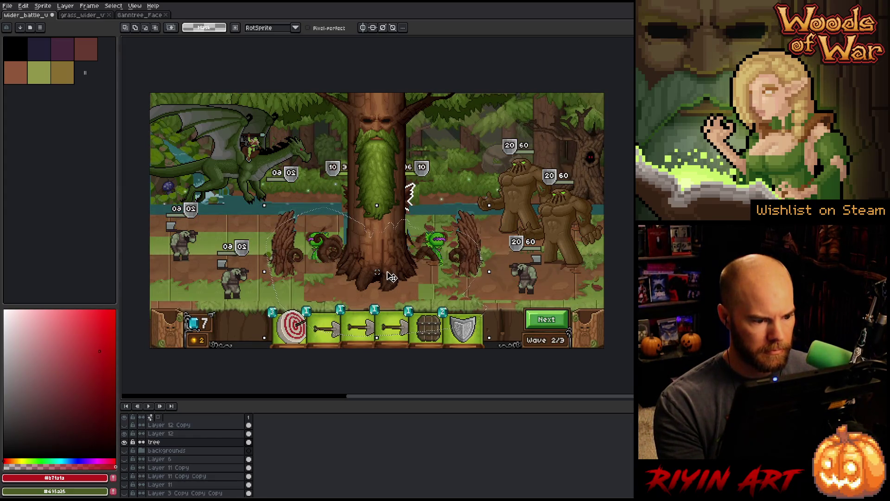
{"action": "mouse_move", "coordinate": [393, 273]}
{"action": "left_mouse_down"}
{"action": "mouse_move", "coordinate": [408, 264]}
{"action": "mouse_move", "coordinate": [393, 264]}
{"action": "left_mouse_up"}
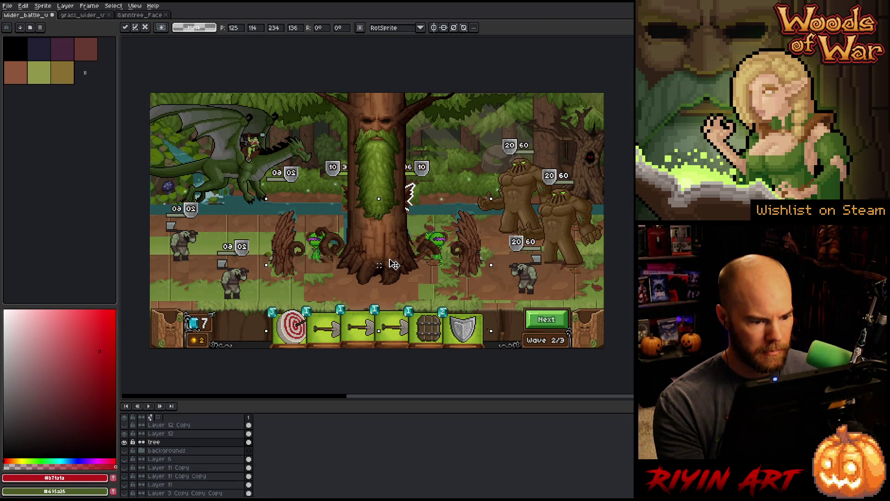
{"action": "key", "text": "Return"}
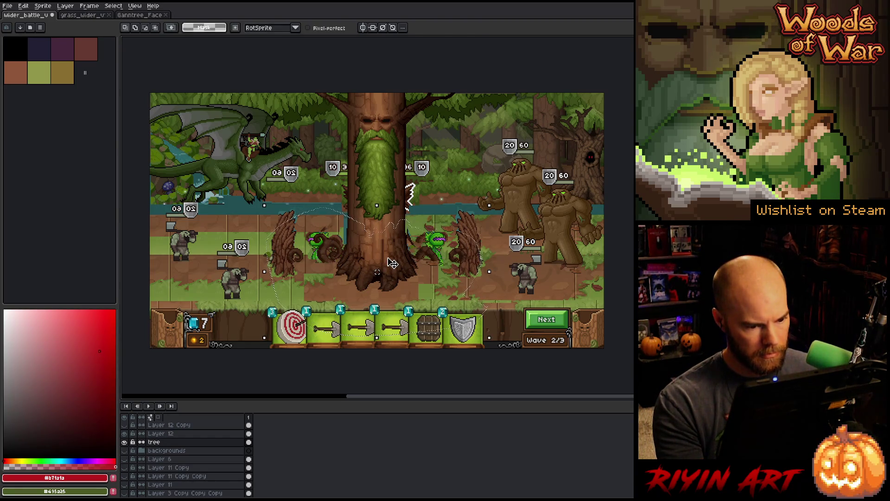
- Nudge the tree base down, then slightly back up, and clear the selection
{"action": "left_click", "coordinate": [392, 263]}
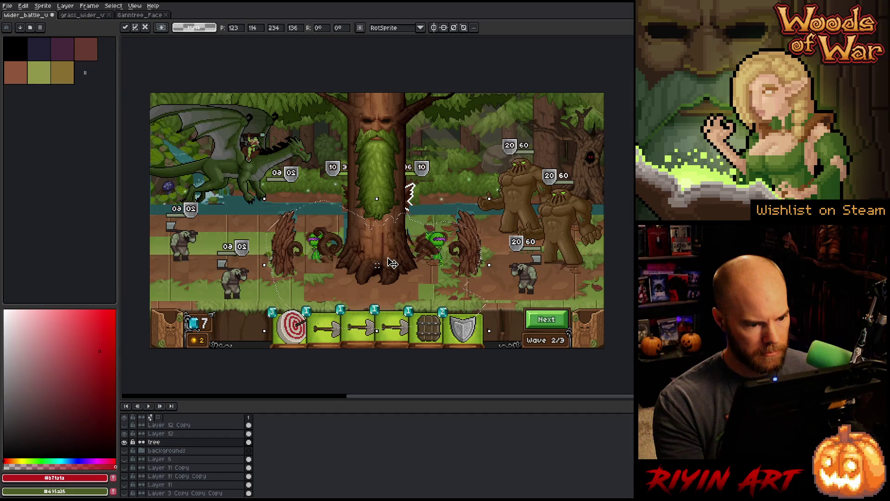
{"action": "key", "text": "Down"}
{"action": "key", "text": "Down"}
{"action": "key", "text": "Down"}
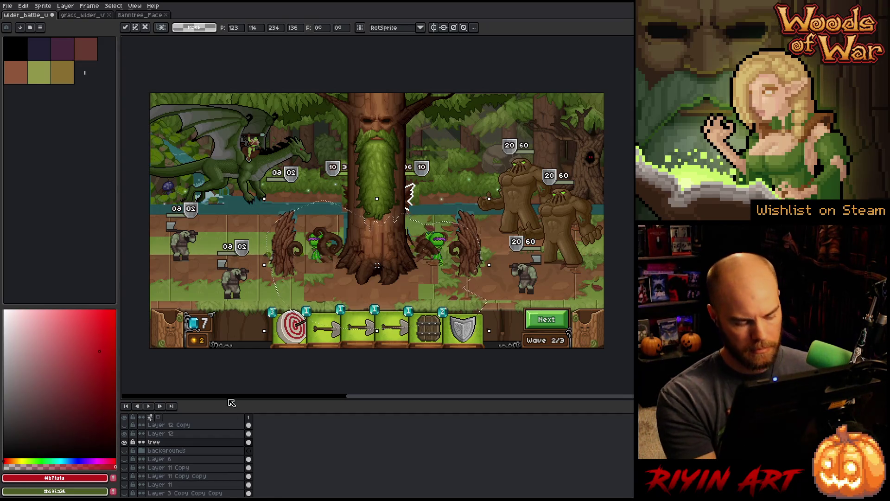
{"action": "key", "text": "Return"}
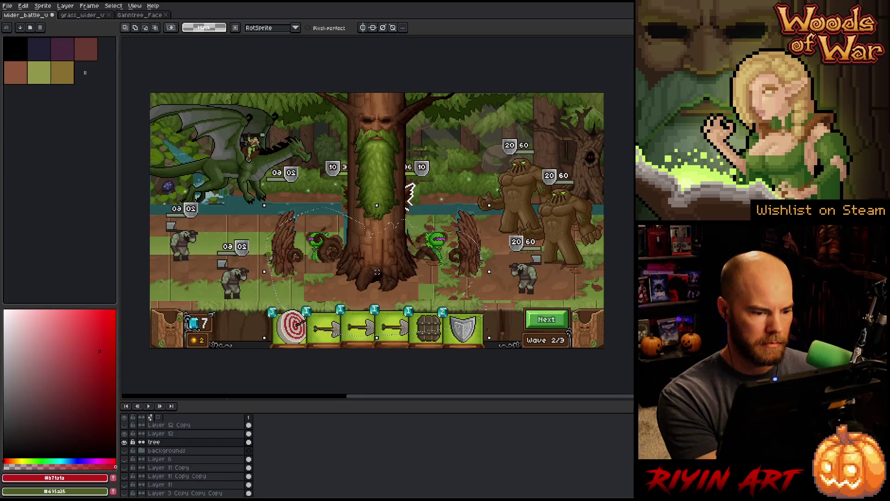
{"action": "key", "text": "Up"}
{"action": "key", "text": "Up"}
{"action": "key", "text": "Up"}
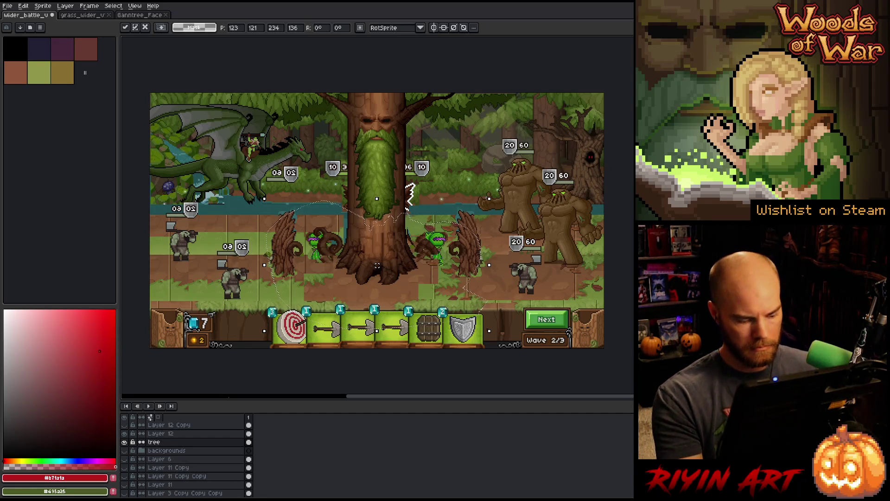
{"action": "key", "text": "ctrl+d"}
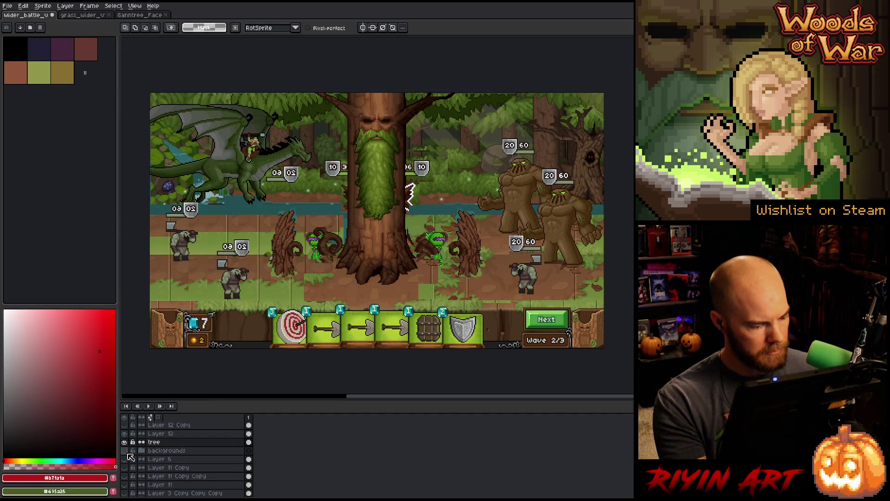
- Hide Layer 6's card bar and tile grid again and recentre the forest scene
{"action": "left_click", "coordinate": [130, 457]}
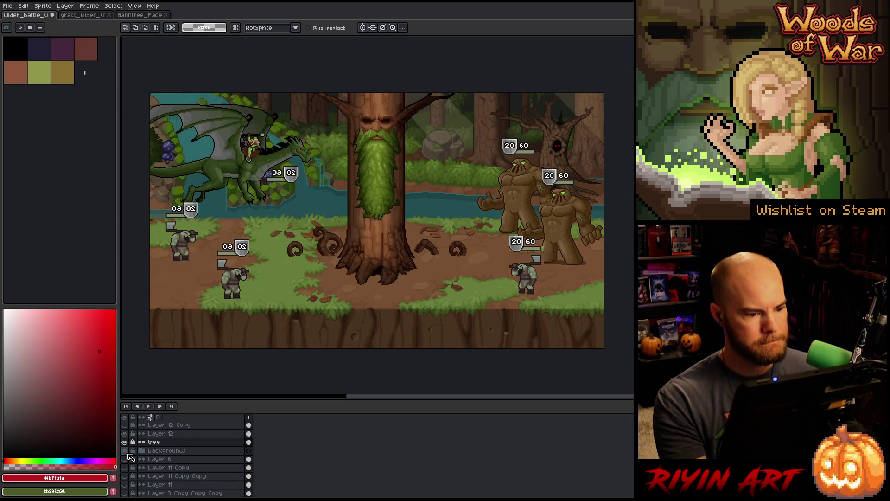
{"action": "key", "text": "space"}
{"action": "mouse_move", "coordinate": [400, 265]}
{"action": "left_mouse_down"}
{"action": "mouse_move", "coordinate": [373, 274]}
{"action": "mouse_move", "coordinate": [383, 271]}
{"action": "left_mouse_up"}
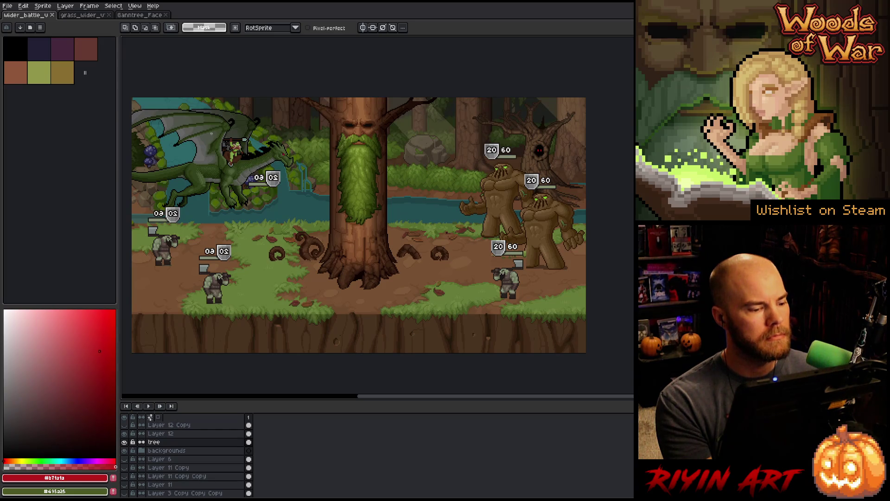
{"action": "left_click", "coordinate": [7, 5]}
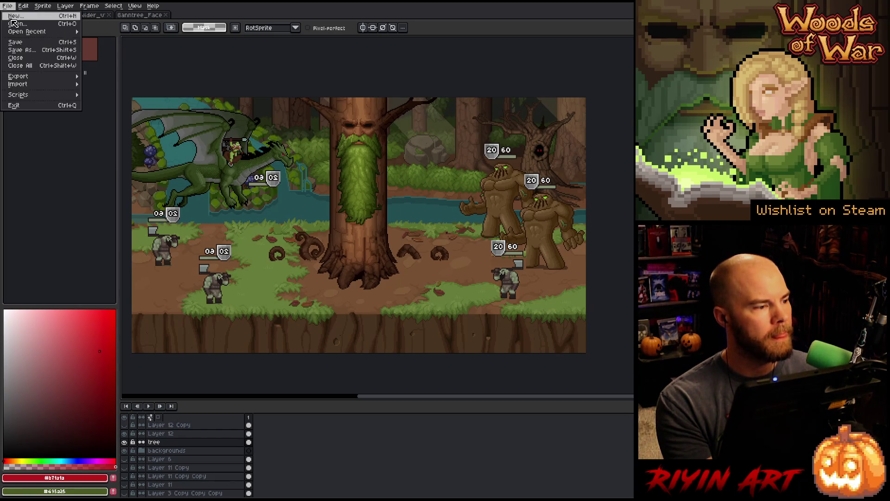
- Open the OrcBig_v12 orc sprite from the file list
{"action": "left_click", "coordinate": [17, 24]}
{"action": "scroll", "coordinate": [358, 153], "scroll_direction": "down", "scroll_amount": 10}
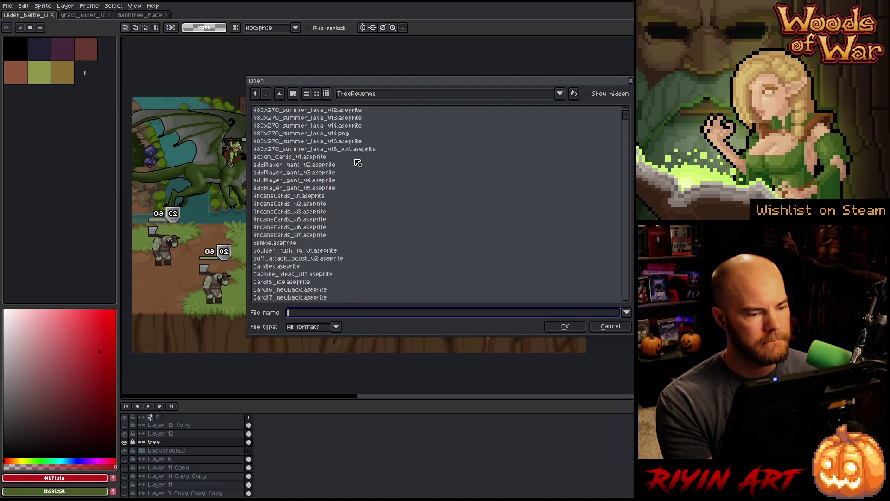
{"action": "left_click", "coordinate": [304, 188]}
{"action": "scroll", "coordinate": [303, 187], "scroll_direction": "up", "scroll_amount": 5}
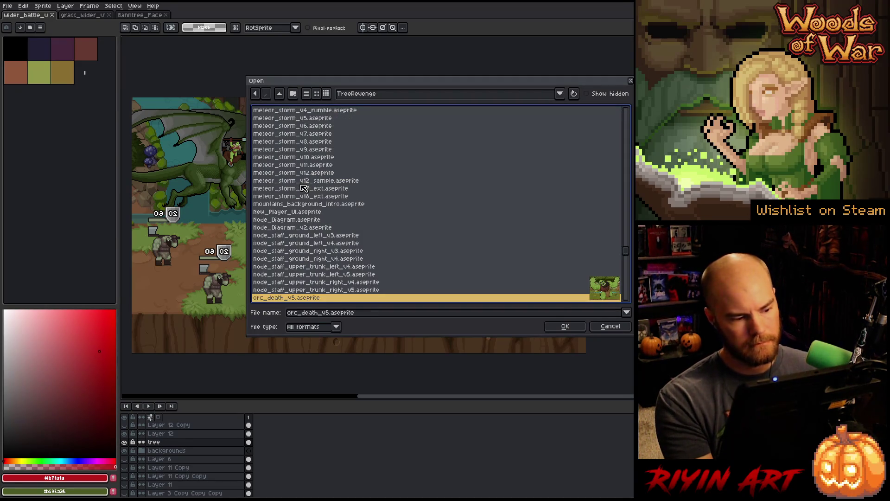
{"action": "scroll", "coordinate": [300, 237], "scroll_direction": "down", "scroll_amount": 3}
{"action": "left_click", "coordinate": [292, 268]}
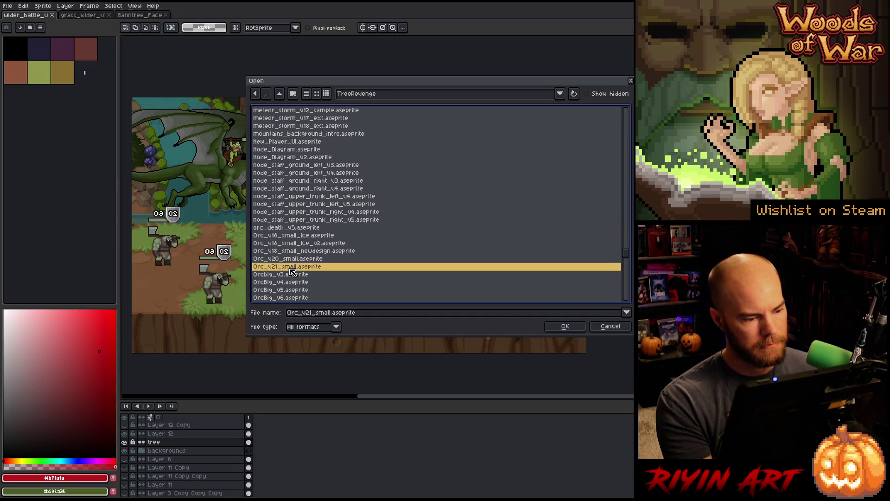
{"action": "scroll", "coordinate": [299, 270], "scroll_direction": "down", "scroll_amount": 4}
{"action": "double_click", "coordinate": [296, 253]}
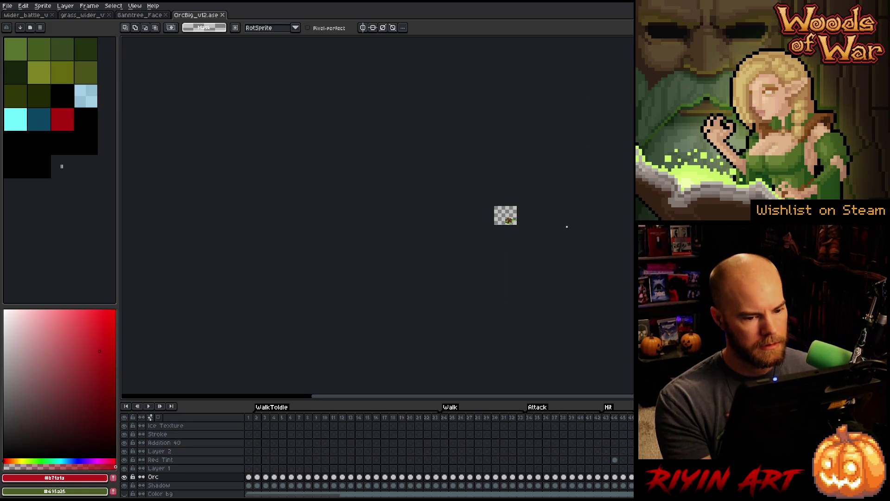
- Select the whole orc on frame 34, its attack pose, and return to the battle scene
{"action": "left_click", "coordinate": [529, 417]}
{"action": "scroll", "coordinate": [517, 215], "scroll_direction": "up", "scroll_amount": 6}
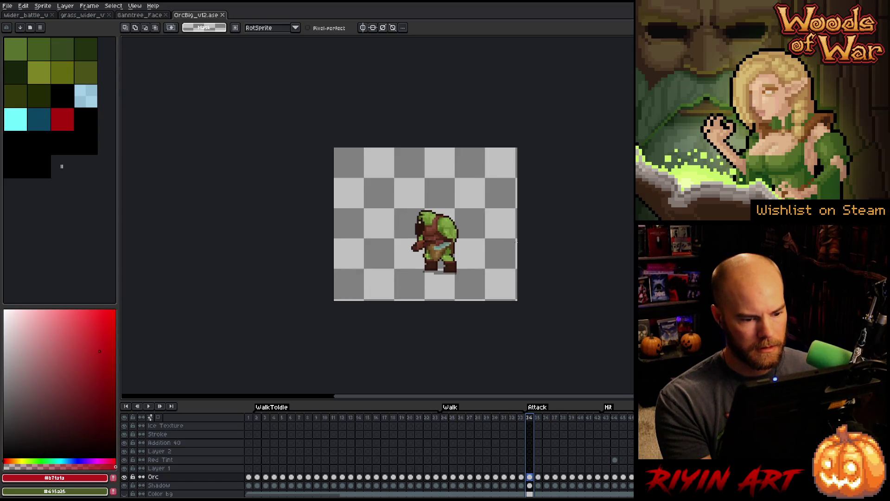
{"action": "left_click_drag", "start_coordinate": [521, 141], "coordinate": [357, 315]}
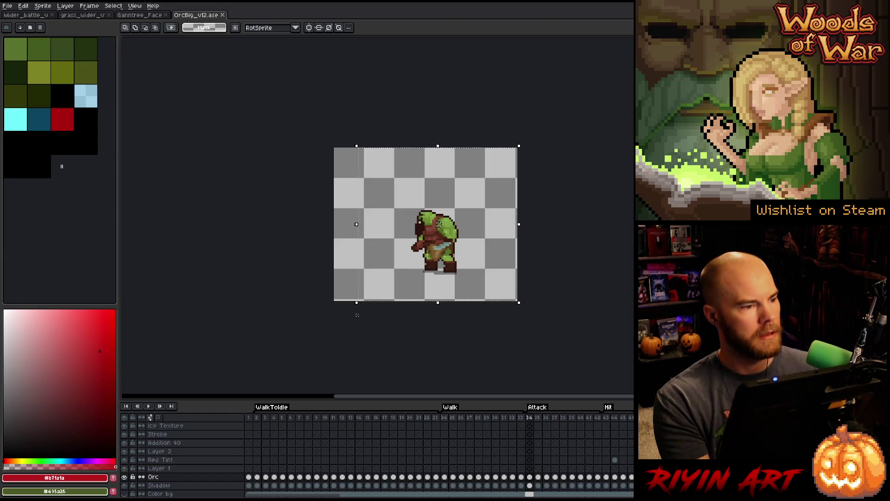
{"action": "left_click", "coordinate": [38, 18]}
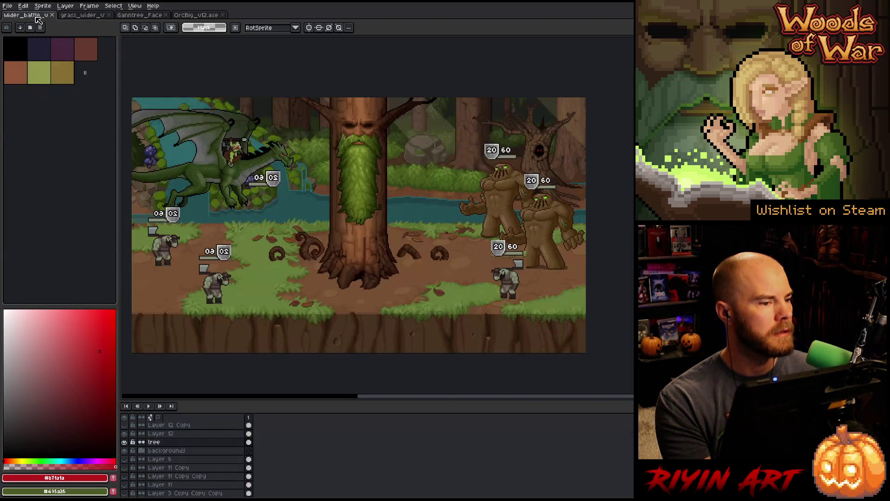
- Enable auto-select layer for the Move tool and create a new layer for the green orc
{"action": "scroll", "coordinate": [175, 446], "scroll_direction": "up", "scroll_amount": 4}
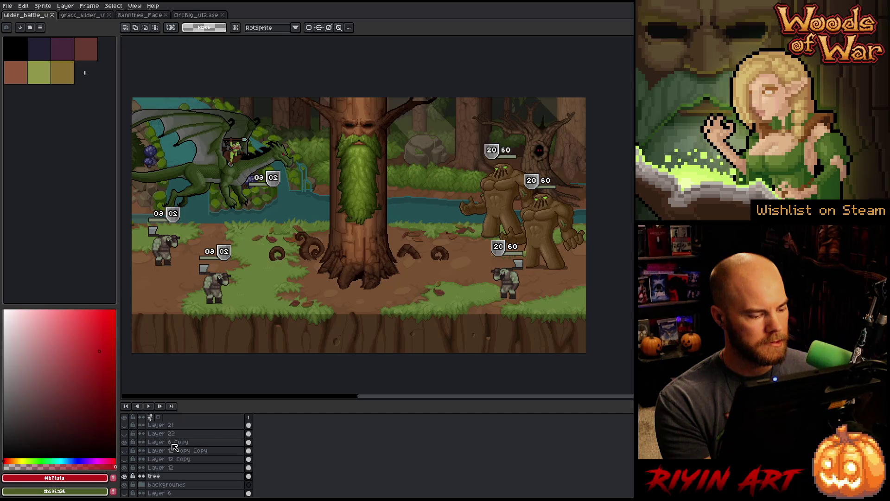
{"action": "key", "text": "v"}
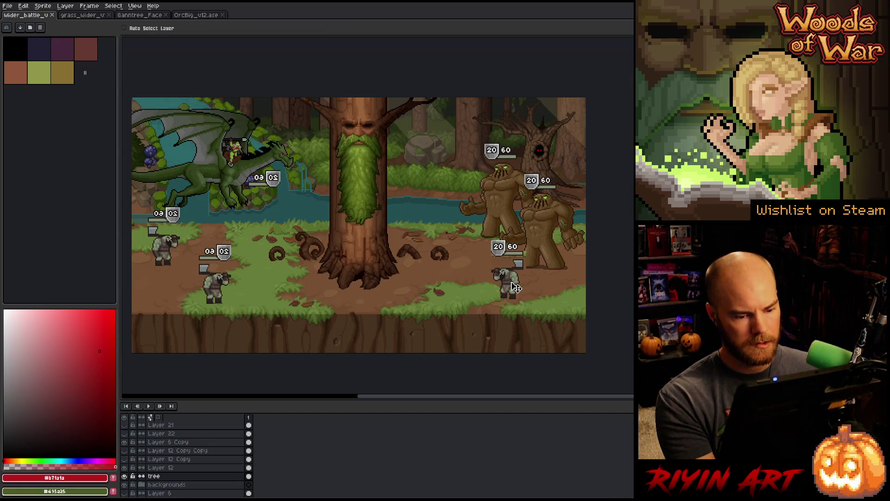
{"action": "left_click", "coordinate": [148, 29]}
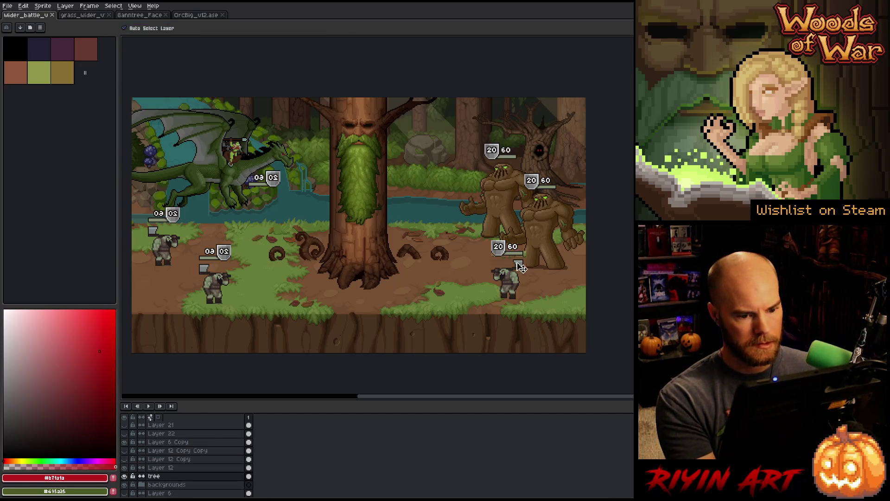
{"action": "left_click", "coordinate": [514, 284]}
{"action": "left_click", "coordinate": [172, 443]}
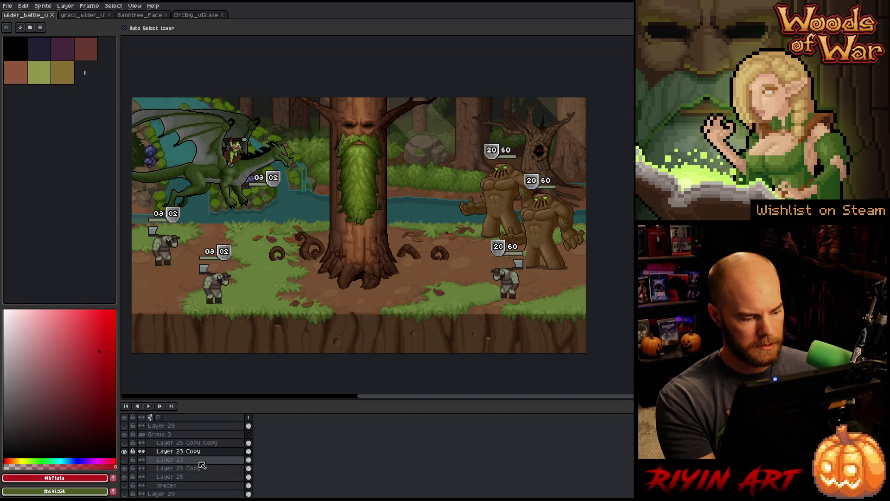
{"action": "left_click_drag", "start_coordinate": [172, 443], "coordinate": [171, 447]}
{"action": "key", "text": "shift+ctrl+n"}
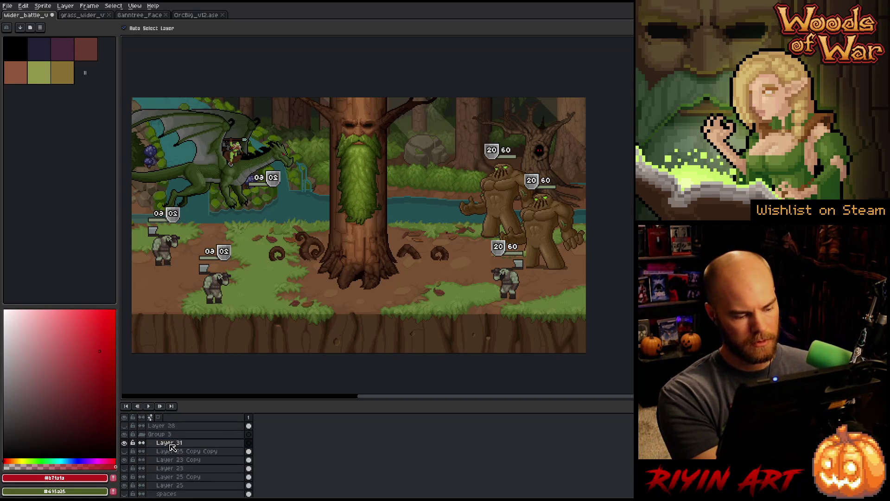
- Paste the green orc, flip it horizontally, and place it on the left grey orc
{"action": "key", "text": "ctrl+v"}
{"action": "mouse_move", "coordinate": [184, 153]}
{"action": "left_mouse_down"}
{"action": "mouse_move", "coordinate": [510, 293]}
{"action": "mouse_move", "coordinate": [185, 154]}
{"action": "mouse_move", "coordinate": [295, 272]}
{"action": "left_mouse_up"}
{"action": "left_click", "coordinate": [42, 5]}
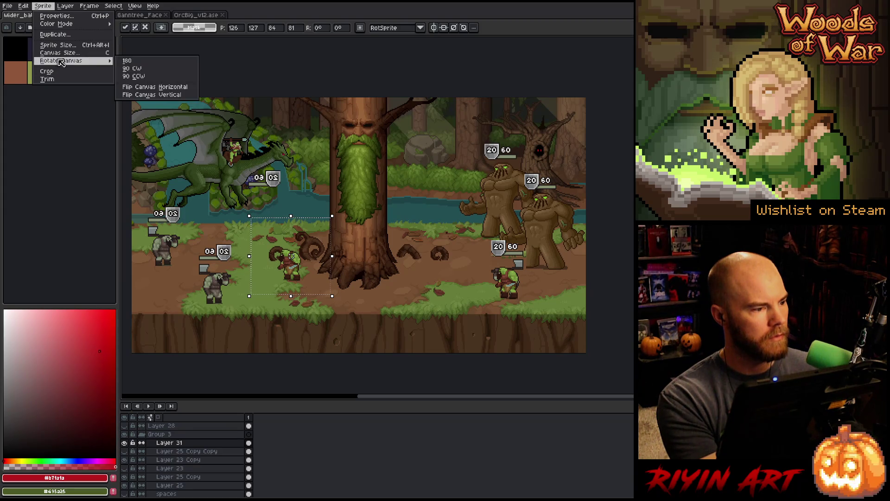
{"action": "left_click", "coordinate": [23, 6]}
{"action": "left_click", "coordinate": [65, 119]}
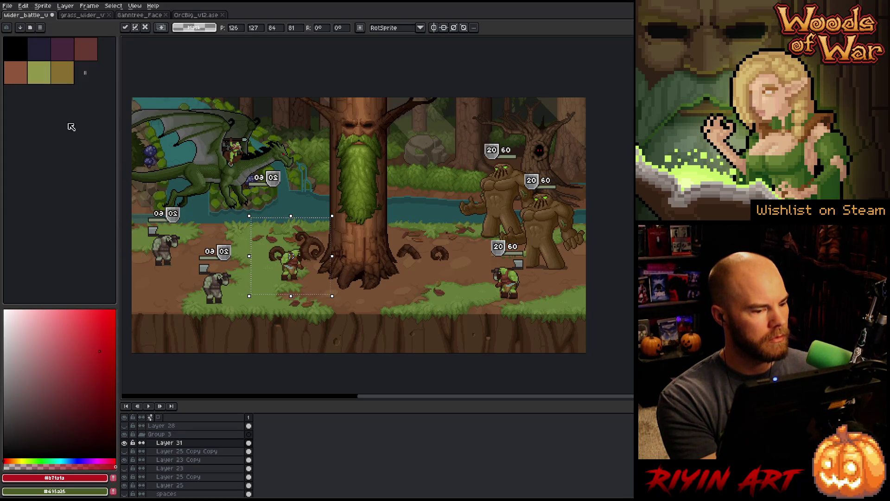
{"action": "left_click_drag", "start_coordinate": [294, 283], "coordinate": [220, 290]}
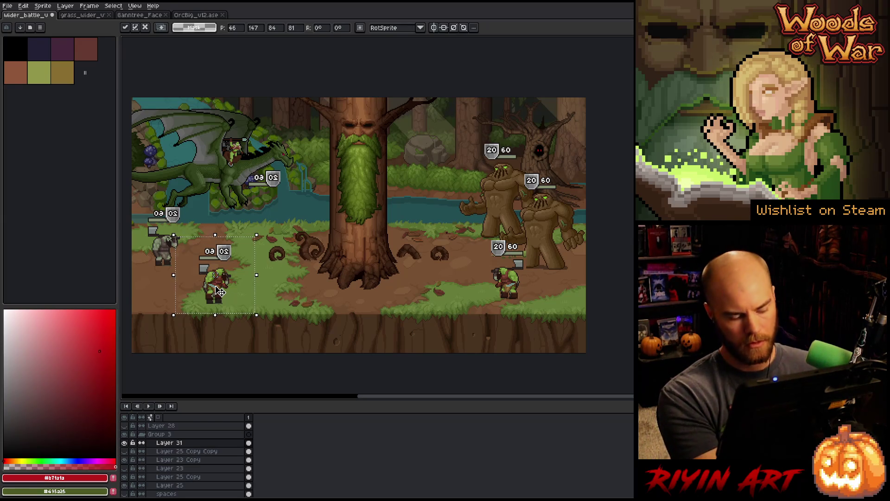
- Paste a second flipped green orc and drop it over the far-left grey orc
{"action": "key", "text": "ctrl+v"}
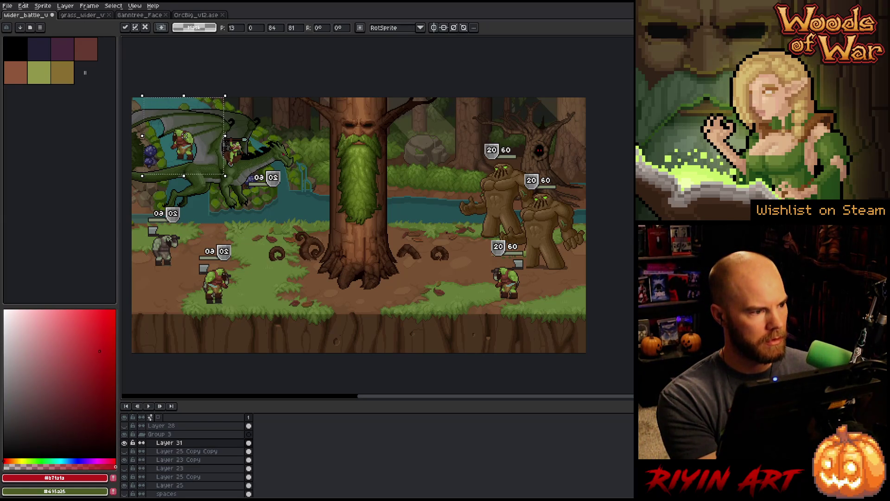
{"action": "left_click", "coordinate": [24, 6]}
{"action": "left_click", "coordinate": [44, 117]}
{"action": "mouse_move", "coordinate": [193, 156]}
{"action": "left_mouse_down"}
{"action": "mouse_move", "coordinate": [179, 264]}
{"action": "mouse_move", "coordinate": [171, 259]}
{"action": "left_mouse_up"}
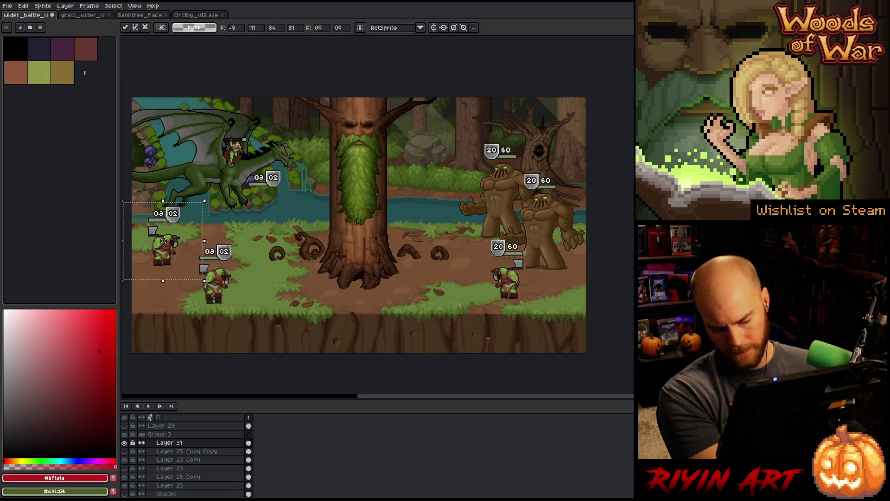
{"action": "left_click", "coordinate": [306, 230]}
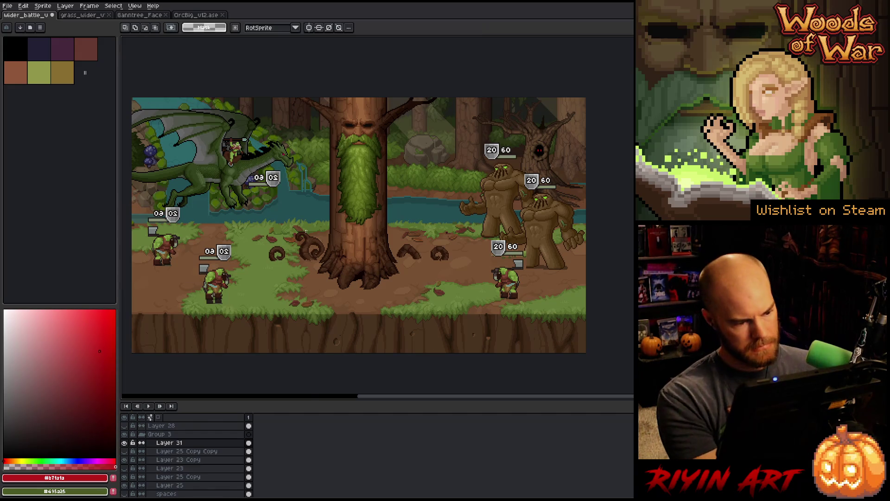
- Hide the health badge layers over the right orc and the left orcs
{"action": "left_click", "coordinate": [124, 461]}
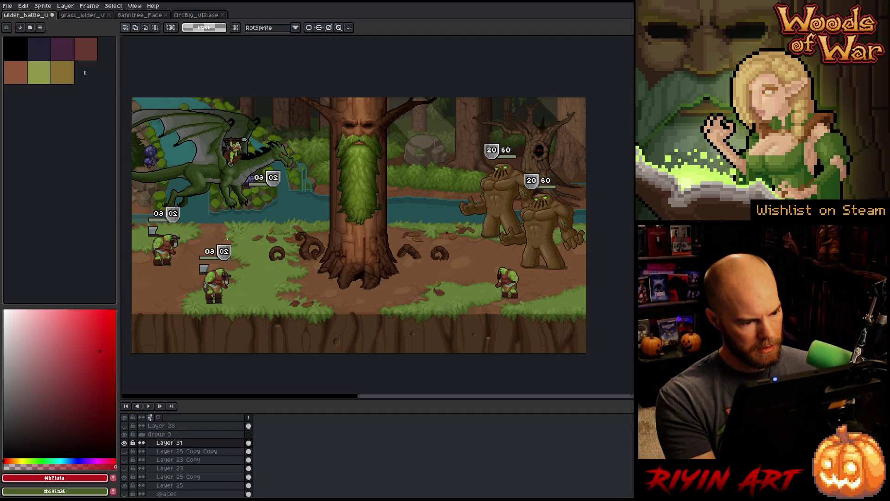
{"action": "key", "text": "v"}
{"action": "left_click", "coordinate": [227, 253]}
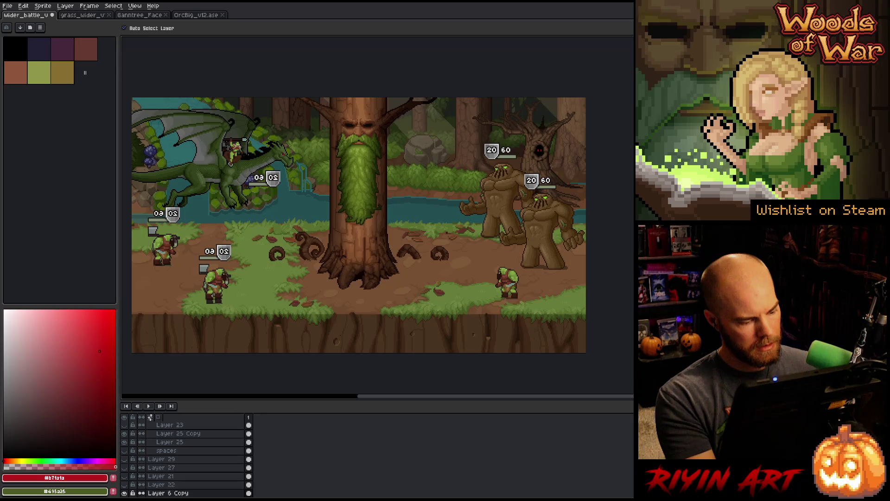
{"action": "left_click", "coordinate": [124, 493]}
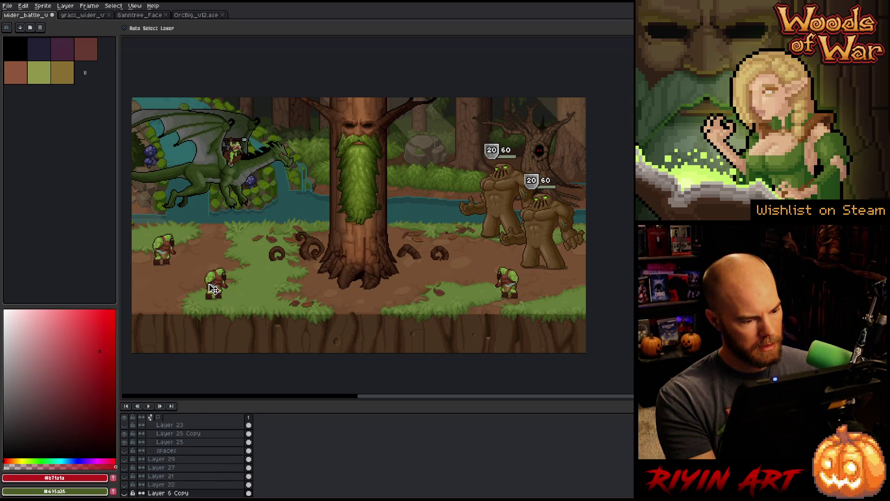
- Show the 'spaces' layer, duplicate it, and flip the copy horizontally onto the left side
{"action": "left_click", "coordinate": [124, 451]}
{"action": "right_click", "coordinate": [165, 452]}
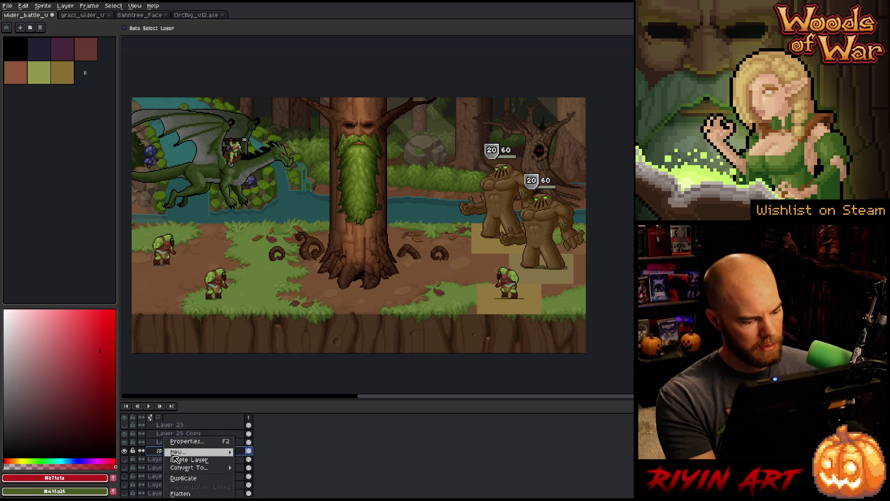
{"action": "left_click", "coordinate": [184, 481]}
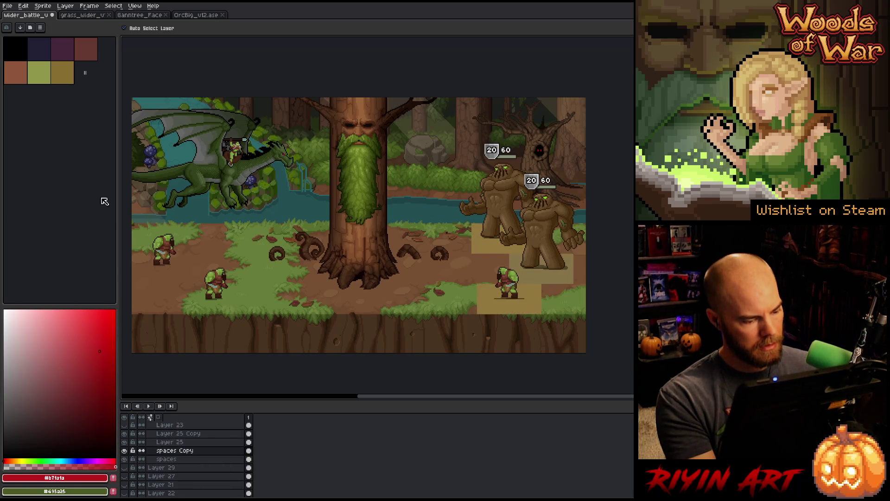
{"action": "left_click", "coordinate": [26, 7]}
{"action": "left_click", "coordinate": [46, 118]}
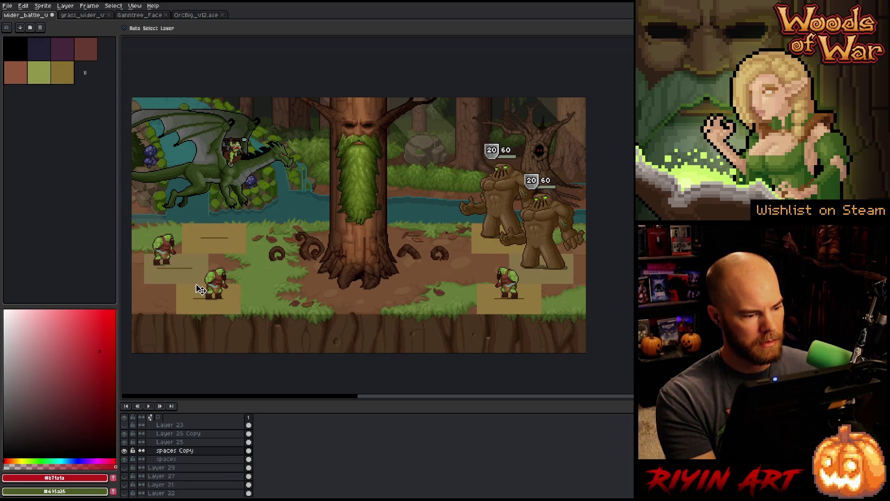
{"action": "left_click", "coordinate": [215, 288]}
- Drag the left orc down and left onto its tan tile space
{"action": "scroll", "coordinate": [217, 290], "scroll_direction": "up", "scroll_amount": 3}
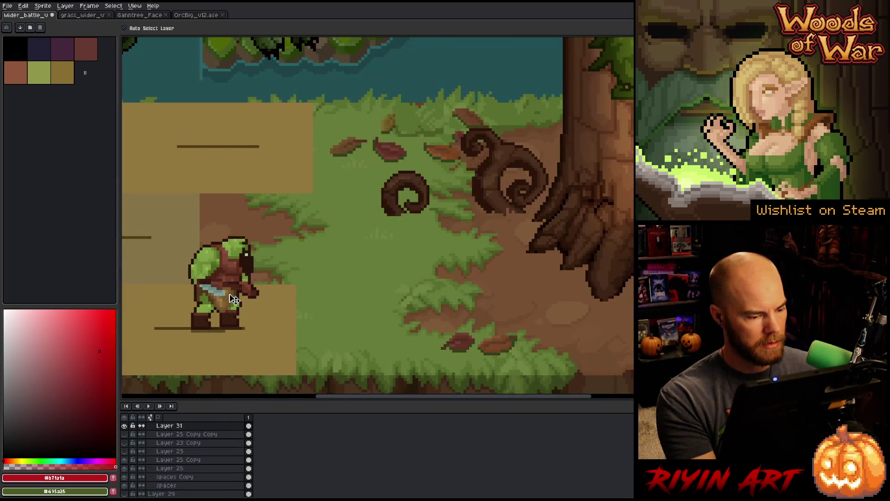
{"action": "left_click_drag", "start_coordinate": [222, 294], "coordinate": [214, 299]}
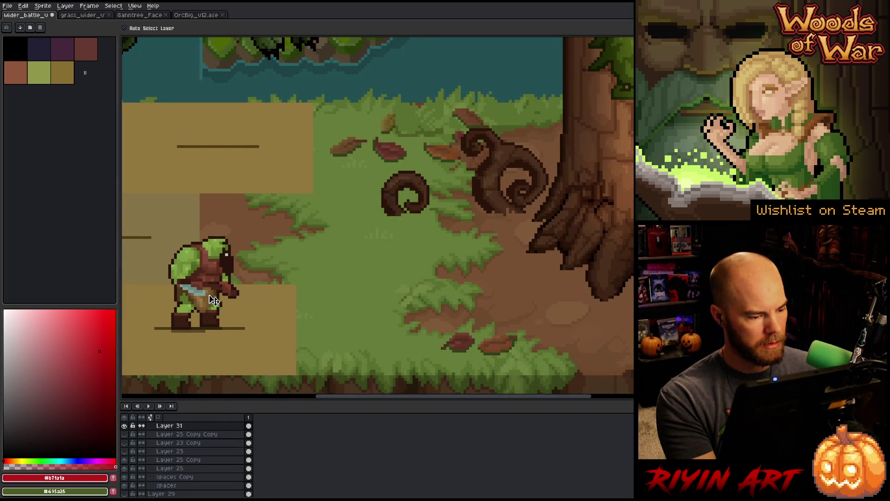
{"action": "scroll", "coordinate": [213, 300], "scroll_direction": "down", "scroll_amount": 2}
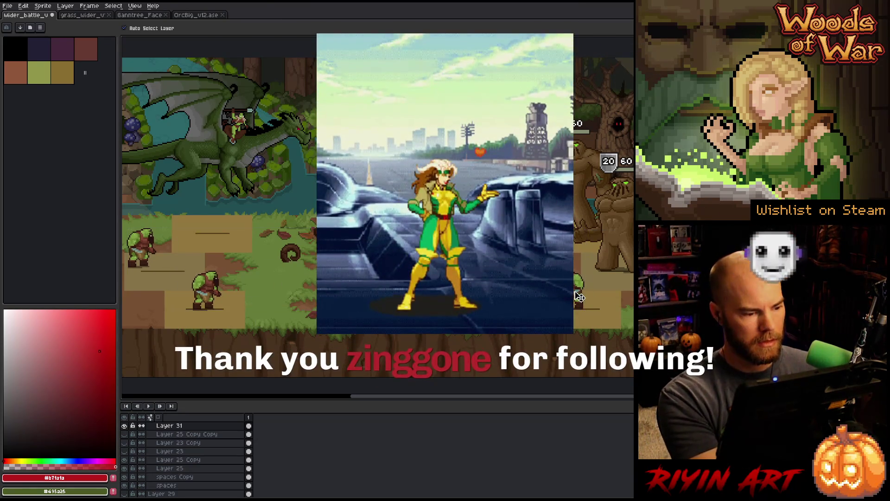
- Select the right orc and nudge it left and down onto its tile
{"action": "left_click_drag", "start_coordinate": [620, 253], "coordinate": [505, 338]}
{"action": "left_click_drag", "start_coordinate": [615, 298], "coordinate": [626, 299]}
{"action": "key", "text": "Left"}
{"action": "key", "text": "Left"}
{"action": "key", "text": "Left"}
{"action": "key", "text": "Down"}
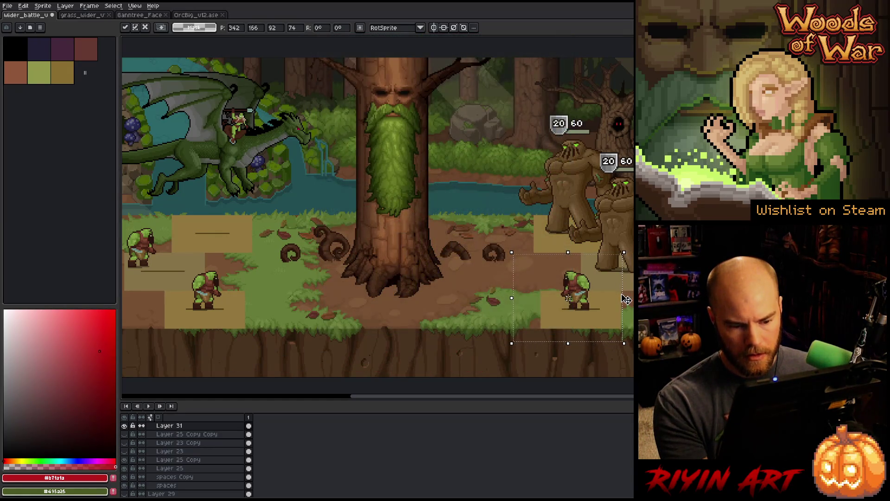
{"action": "left_click_drag", "start_coordinate": [199, 214], "coordinate": [125, 272]}
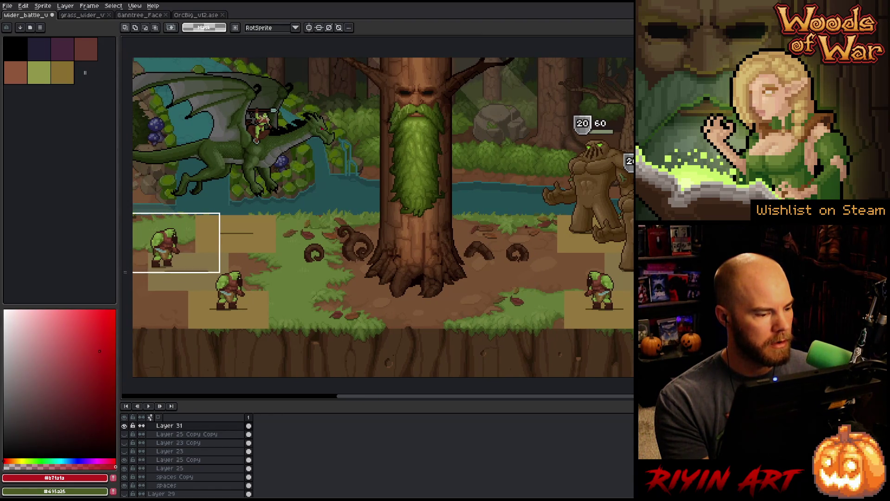